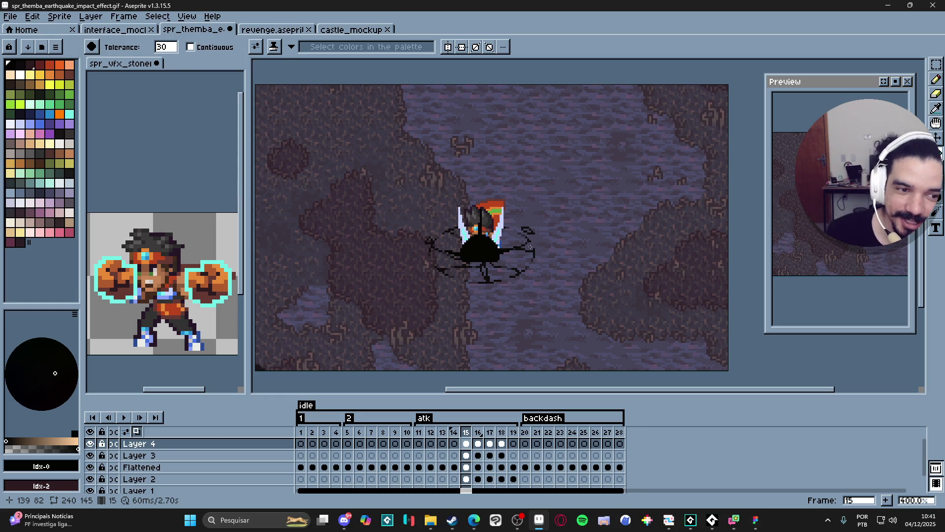
- Glance over the GameMaker project before returning to Aseprite
click(701, 522)
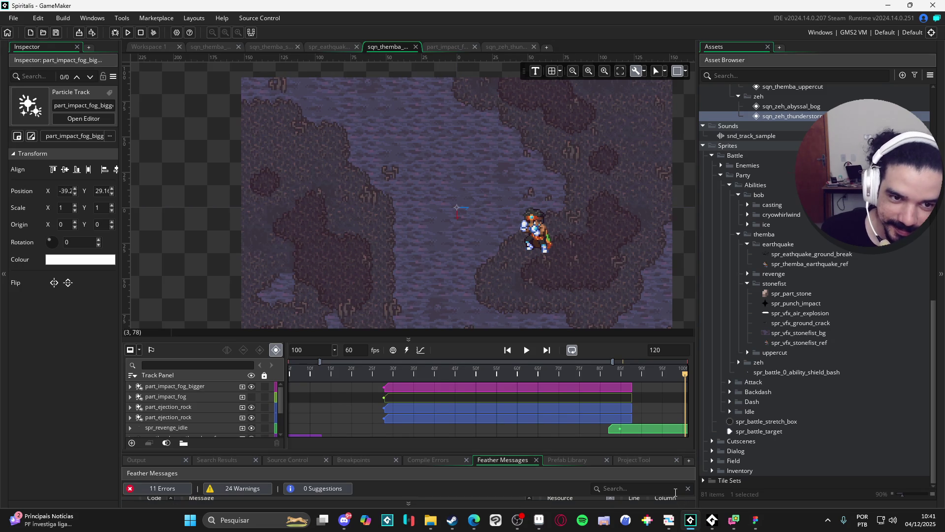
scroll(778, 294, up, 13)
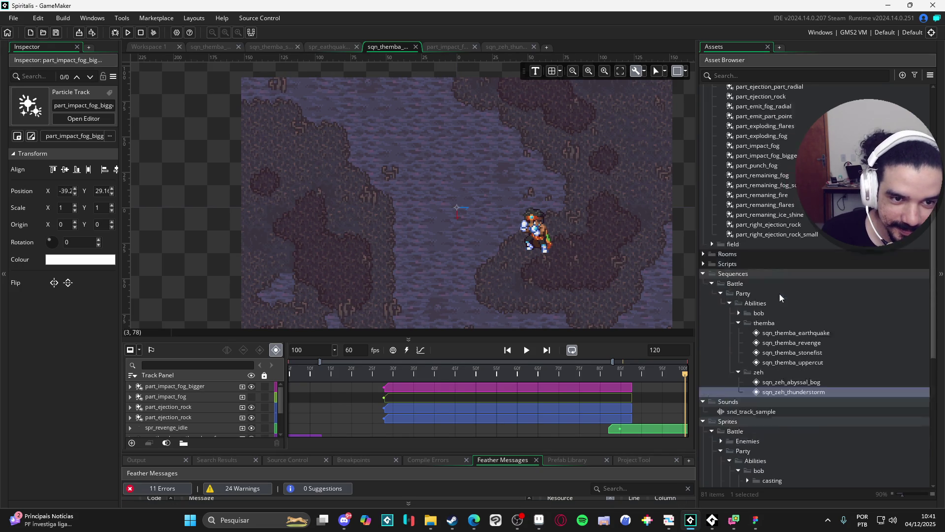
scroll(780, 296, down, 13)
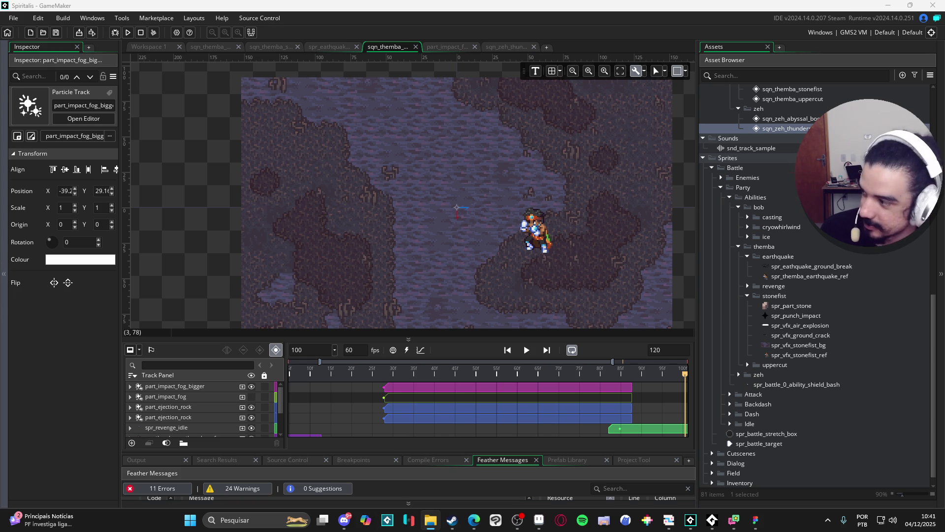
- Save the earthquake sprite as an .aseprite file, overwriting themba - earthquake v2.aseprite
key(alt+Tab)
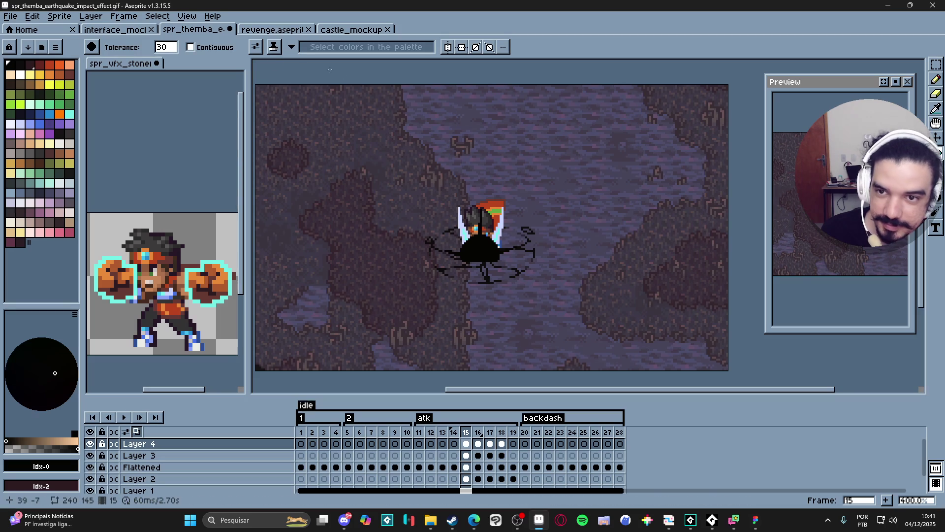
click(10, 17)
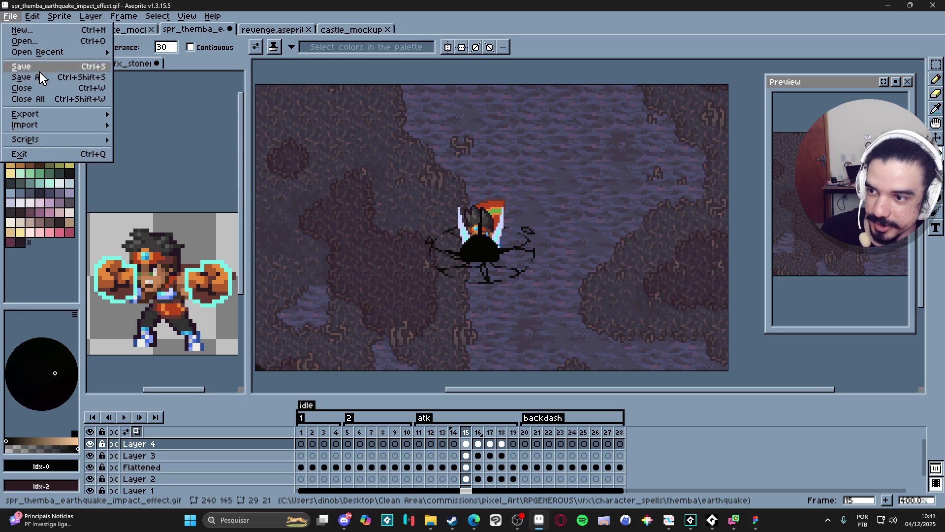
key(Escape)
key(ctrl+shift+s)
click(401, 408)
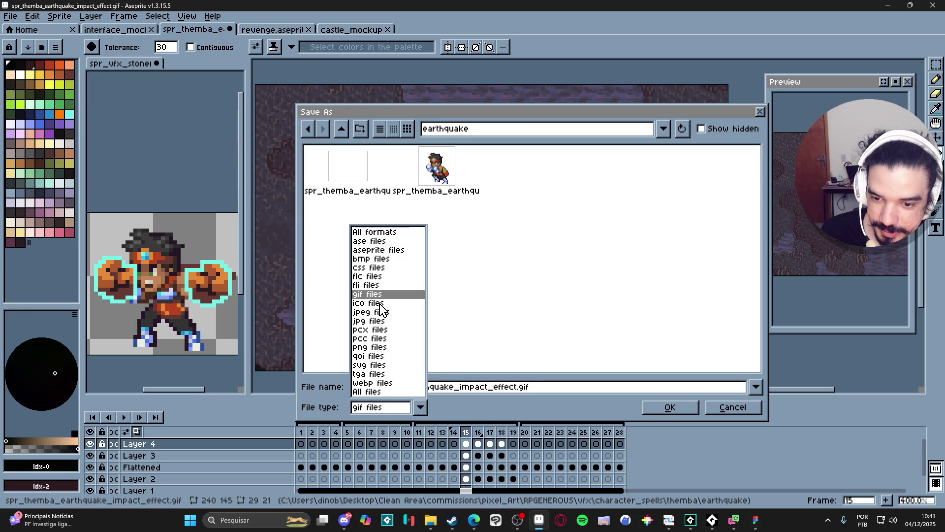
click(388, 252)
click(359, 185)
double_click(371, 186)
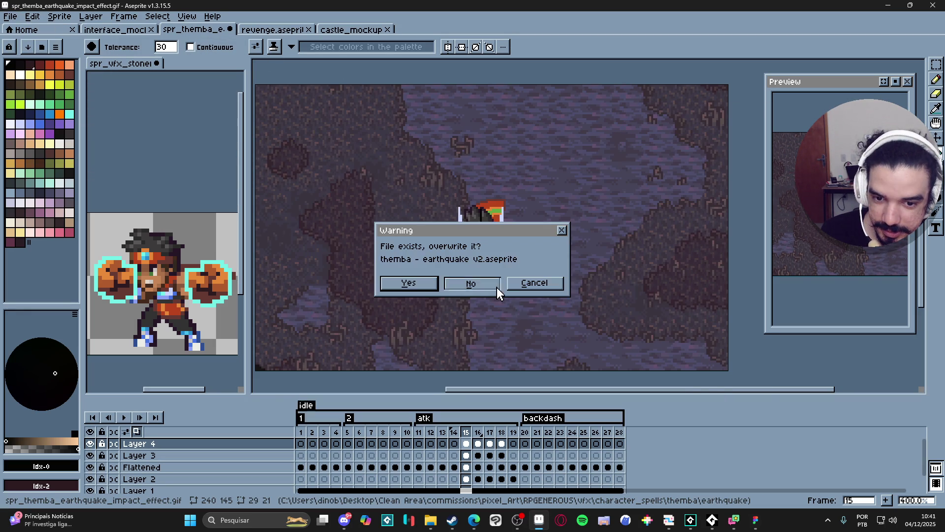
click(417, 285)
key(alt+Tab)
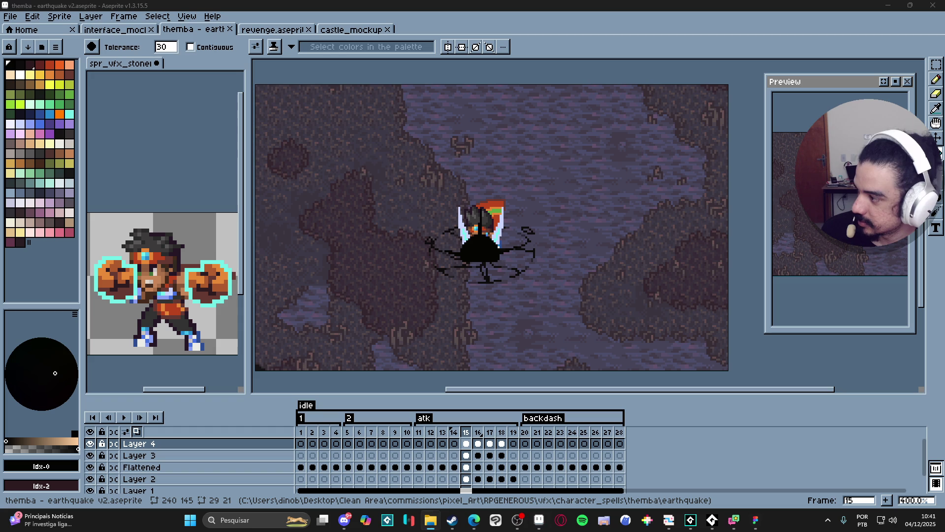
- Open spr_themba_earthquake_impact_effect.gif in Aseprite and delete frames 1–14
drag(392, 73, 394, 79)
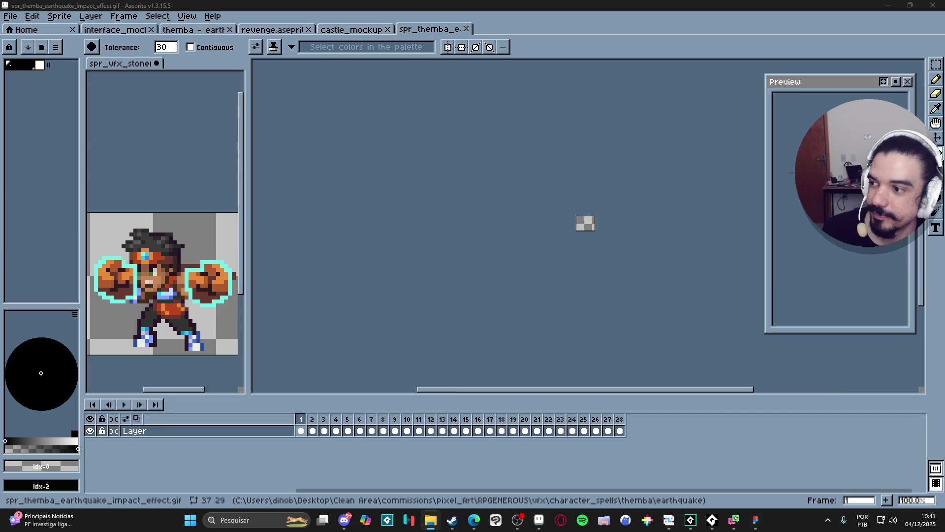
scroll(597, 224, up, 2)
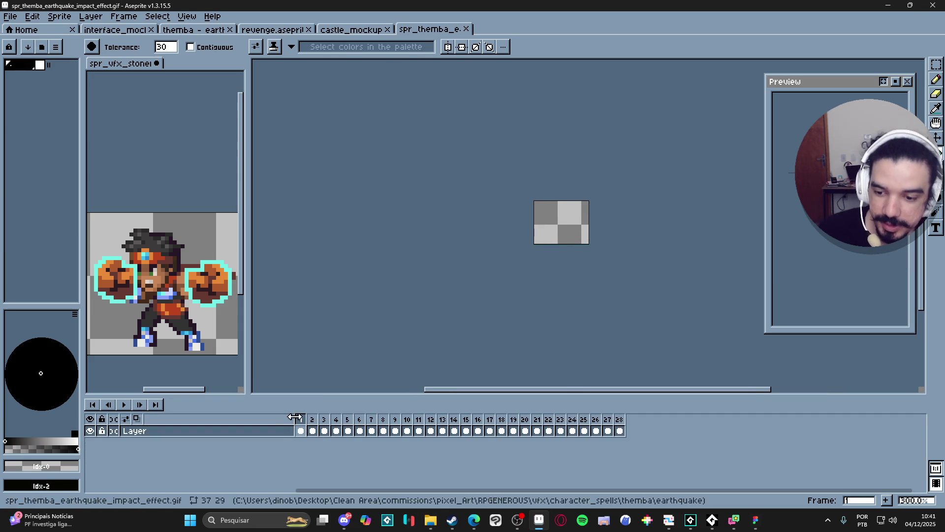
mouse_move(301, 425)
mouse_down()
mouse_move(487, 428)
mouse_move(456, 432)
mouse_up()
key(alt+c)
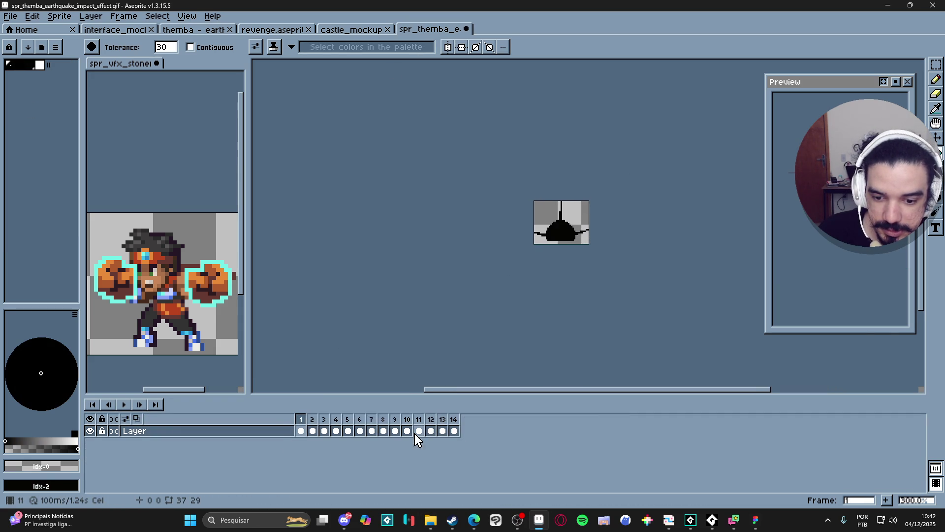
- Delete the empty frames 5–14, leaving only the four impact frames
click(360, 431)
click(347, 431)
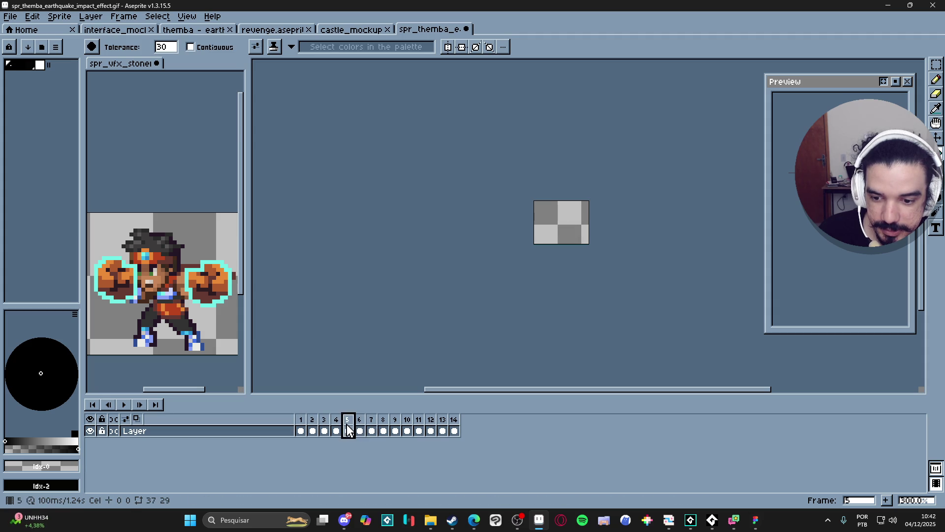
click(336, 431)
drag(347, 430, 454, 431)
key(alt+c)
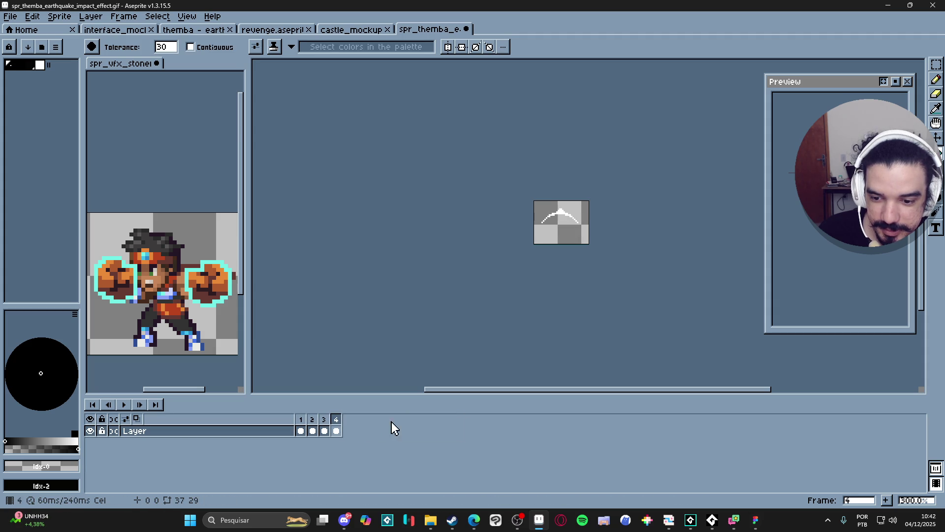
click(301, 421)
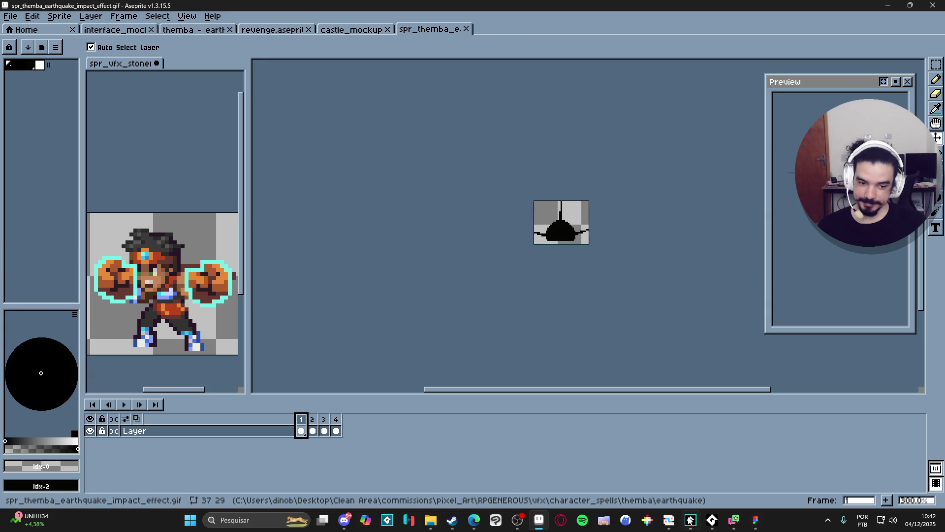
- Dismiss the audio player and bring the Spiritalis GameMaker project to the front
click(712, 519)
click(712, 520)
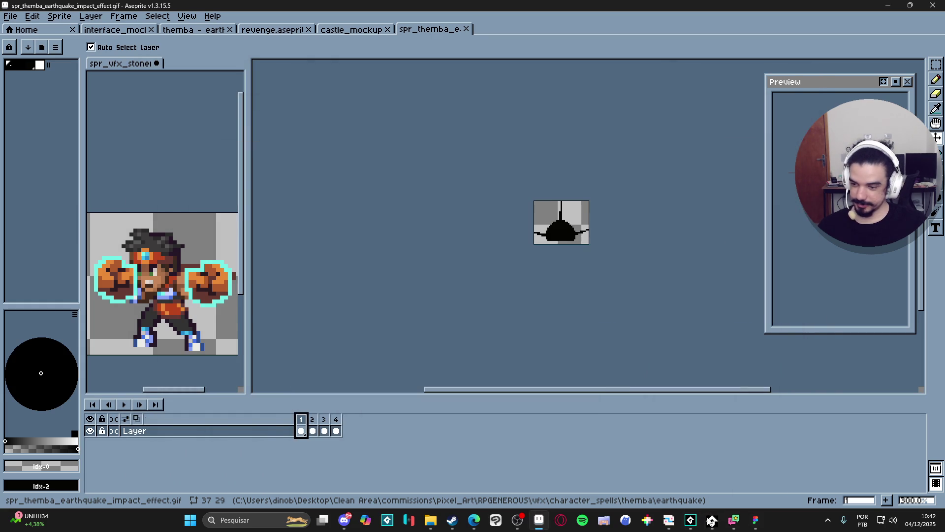
click(690, 520)
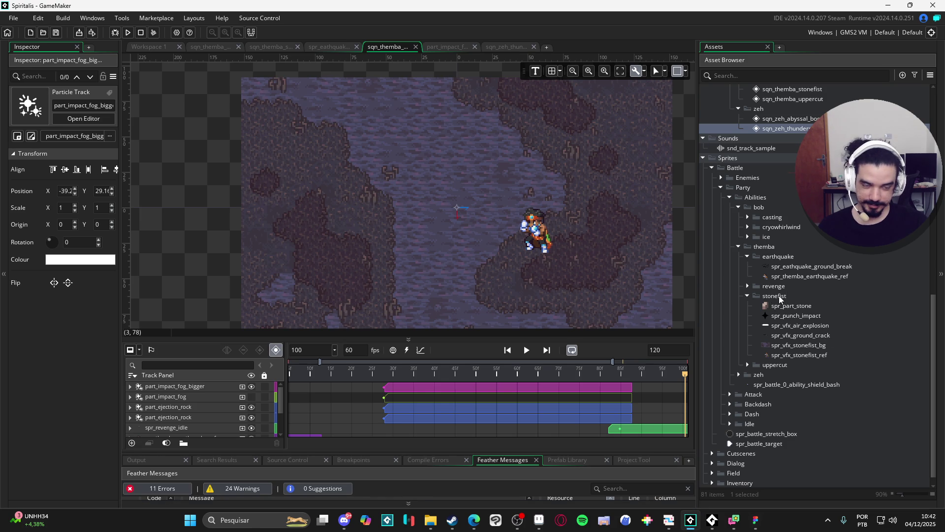
- Import the impact GIF into the earthquake sprite folder with origin Bottom Centre raised to 18, 27
click(431, 521)
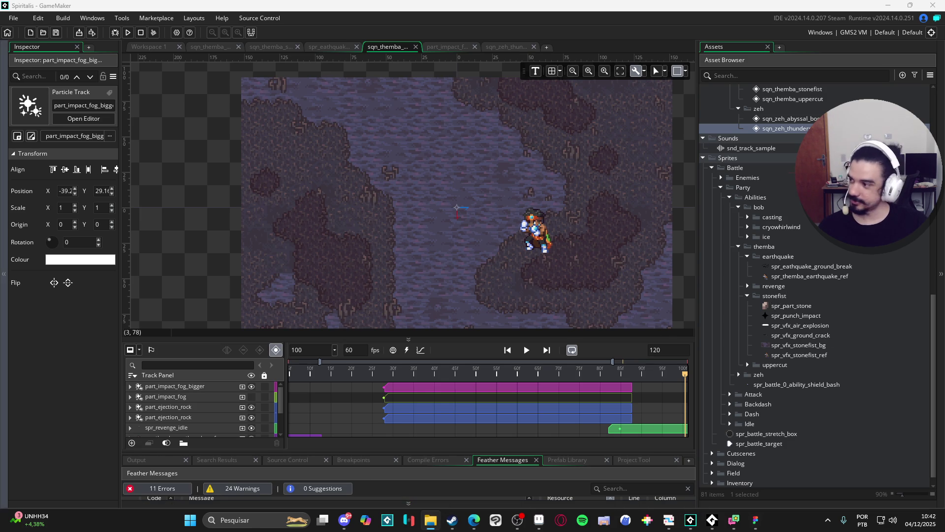
mouse_move(496, 250)
mouse_down()
mouse_move(796, 254)
mouse_move(793, 266)
mouse_up()
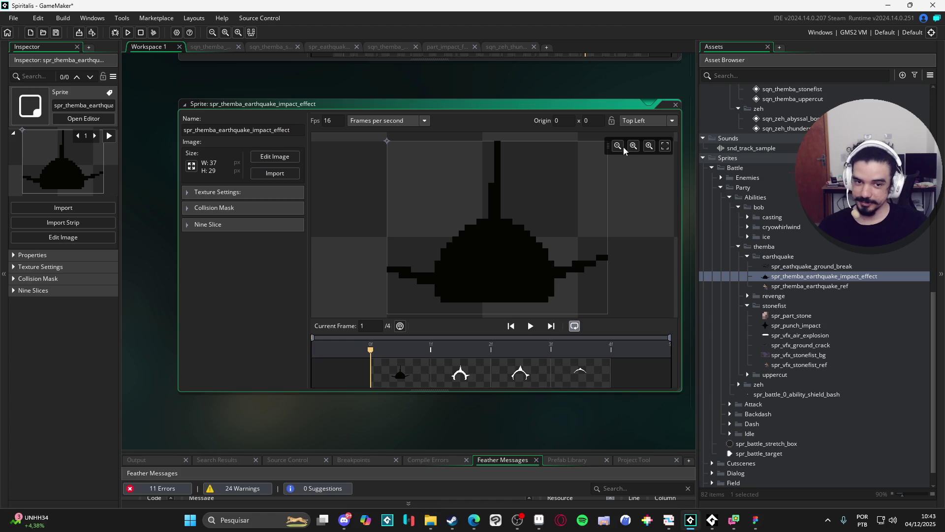
click(671, 121)
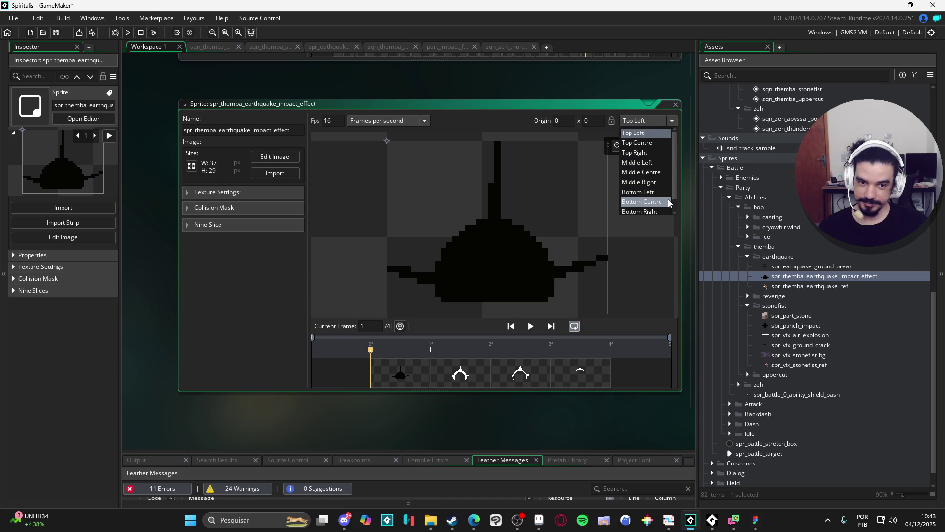
click(642, 202)
drag(496, 315, 498, 301)
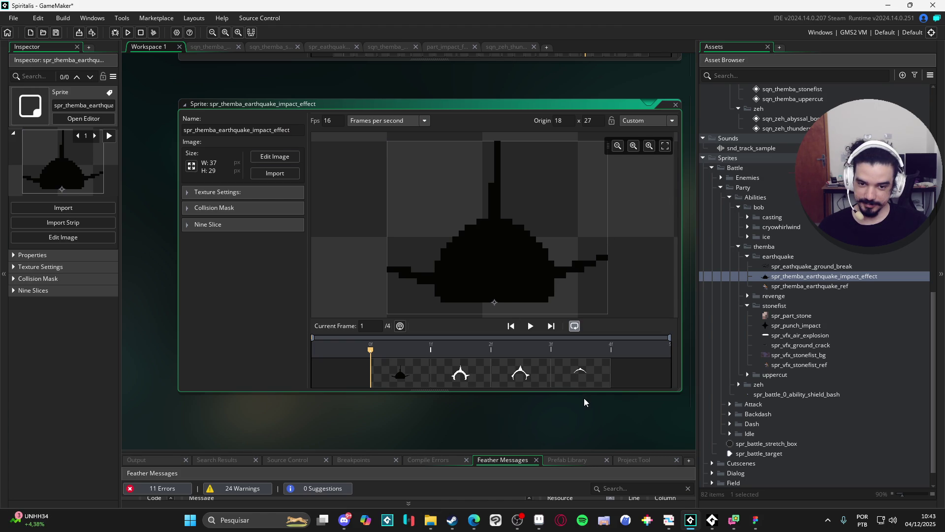
- Step through the sprite's four frames repeatedly to check the impact animation
click(438, 383)
click(526, 377)
click(585, 381)
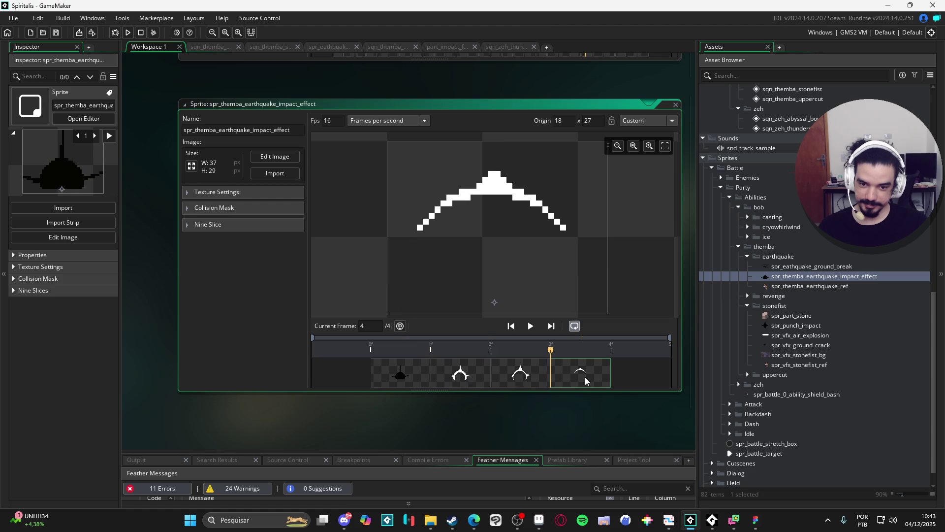
click(413, 373)
click(454, 372)
click(529, 372)
click(571, 380)
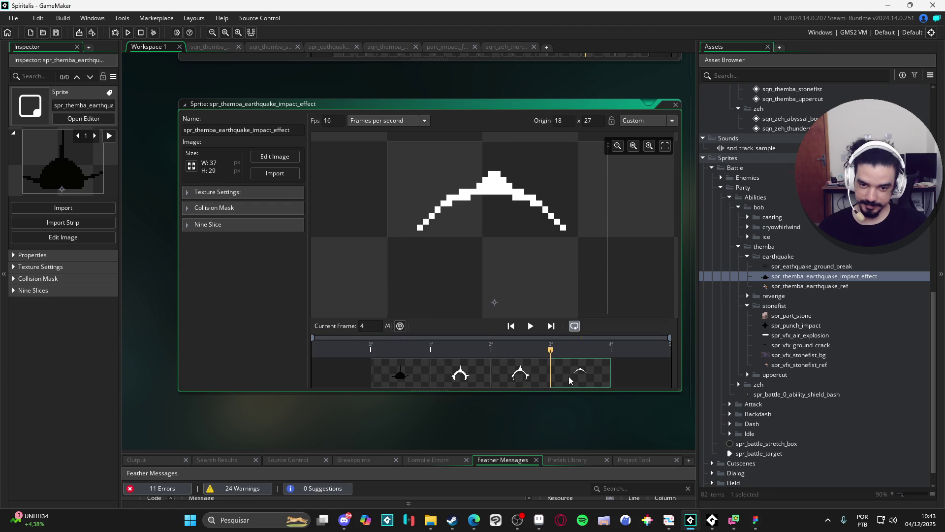
click(389, 376)
click(486, 378)
click(524, 378)
click(561, 379)
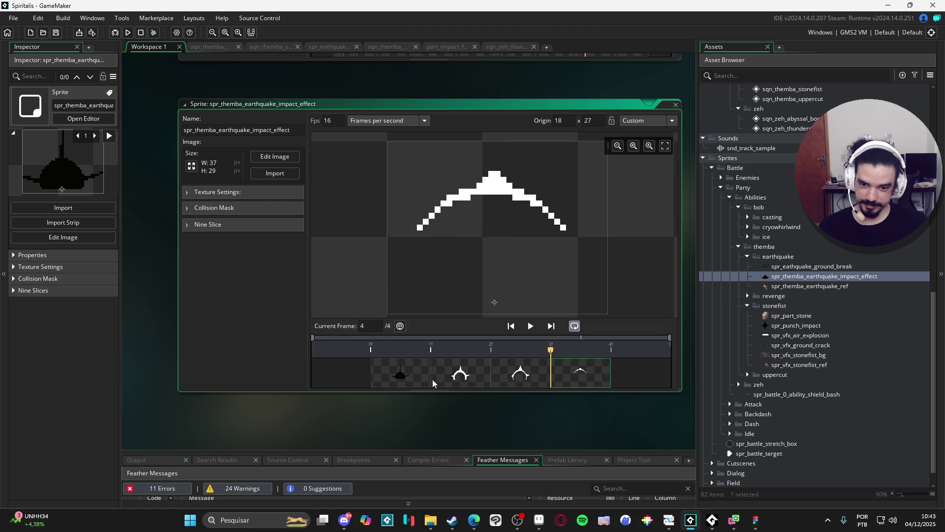
click(419, 378)
click(456, 376)
click(519, 375)
click(583, 372)
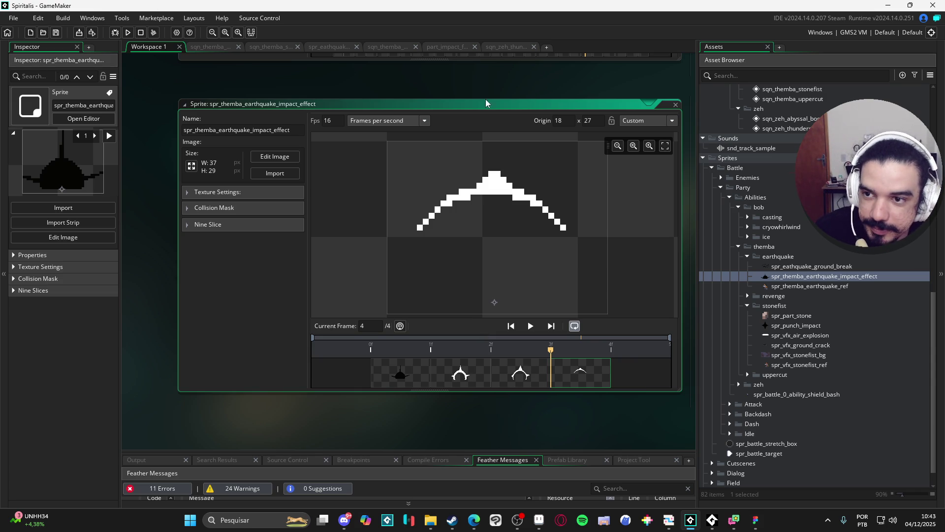
- Close the earthquake sprite editor and return to the Themba battle sequence
click(508, 47)
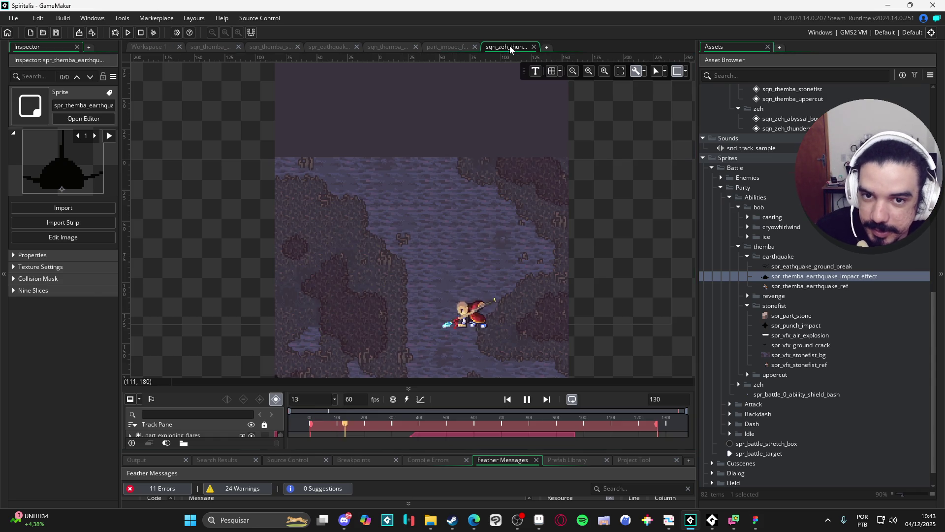
click(441, 43)
click(356, 47)
click(332, 47)
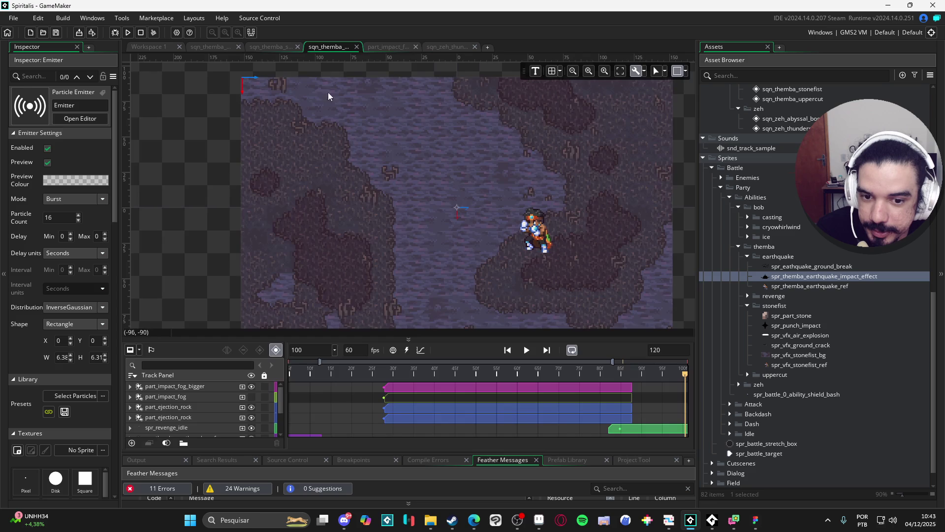
- Preview the sequence, then add spr_themba_earthquake_ref as a track at frame 27
click(526, 350)
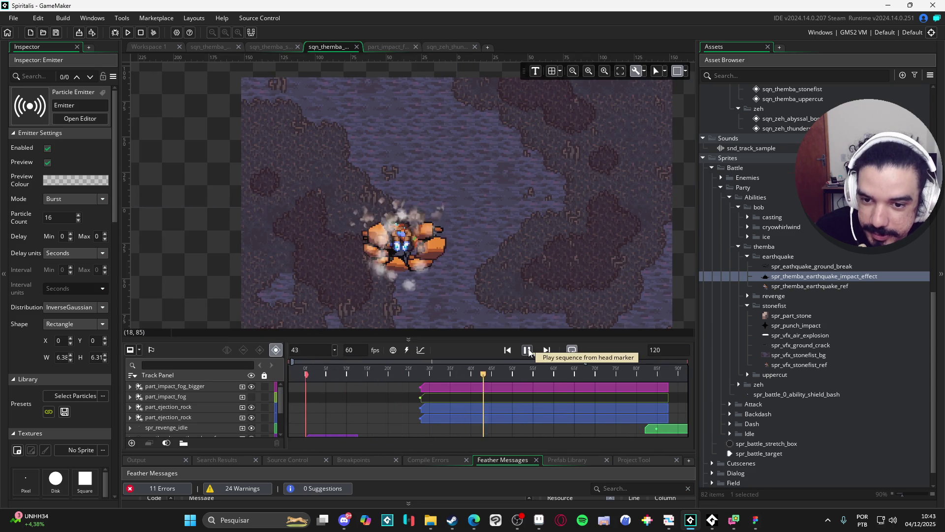
click(527, 350)
drag(462, 375, 417, 377)
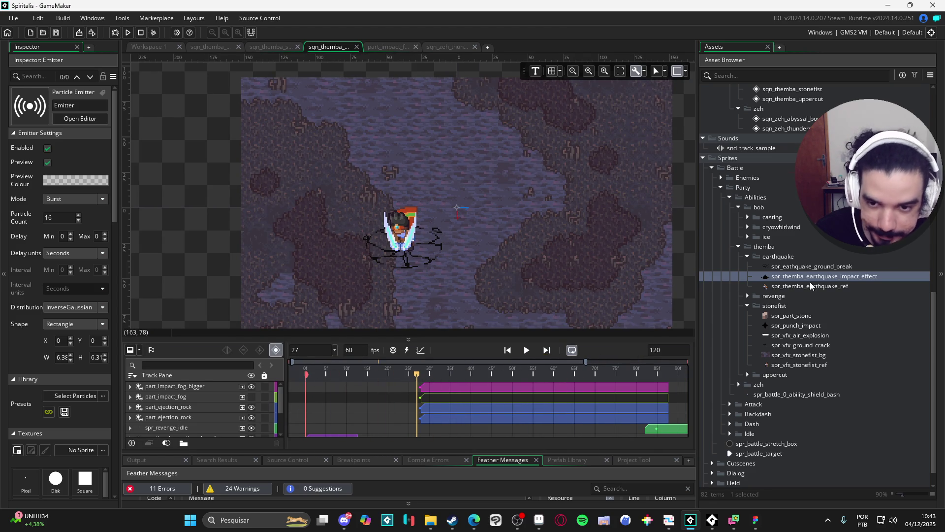
drag(811, 287, 408, 246)
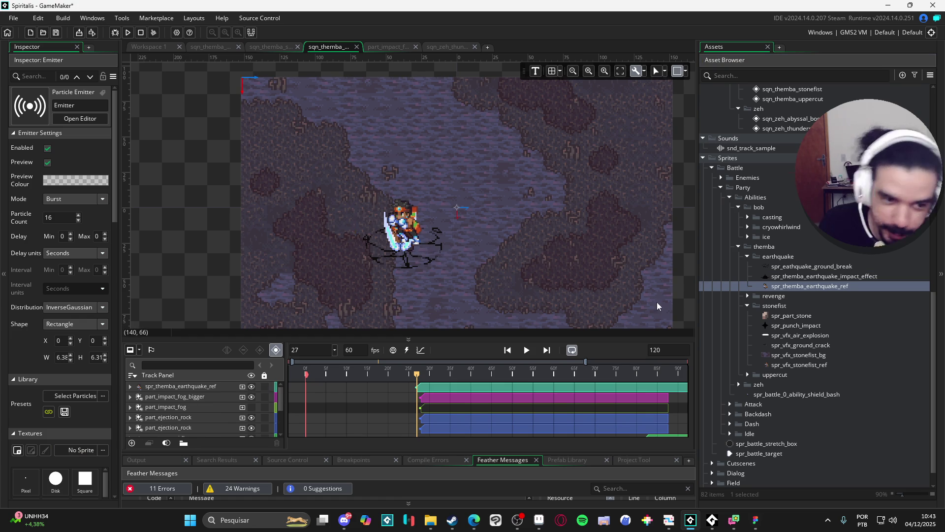
- Replace the reference track with spr_themba_earthquake_impact_effect at frame 27
key(ctrl+z)
click(792, 276)
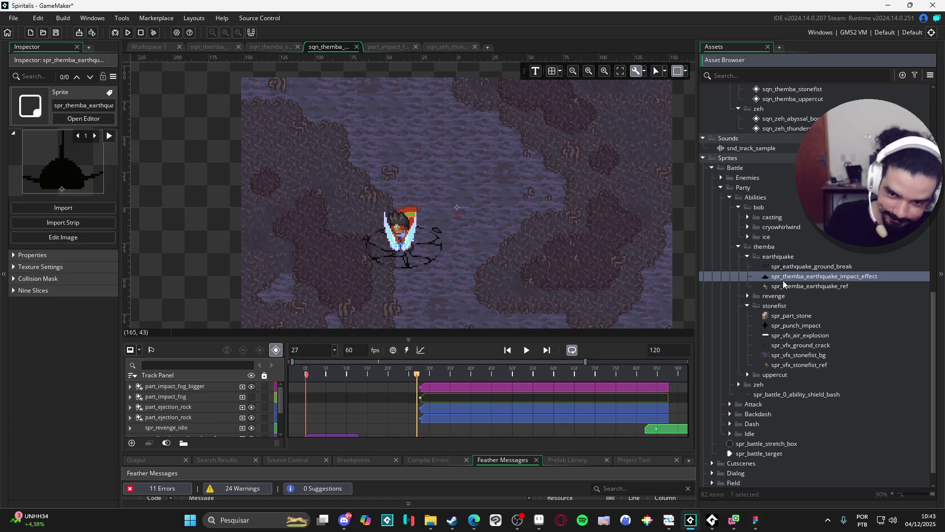
mouse_move(784, 284)
mouse_down()
mouse_move(409, 246)
mouse_move(405, 256)
mouse_up()
- Move the impact effect sprite slightly lower on the canvas and scrub to the impact frames
click(403, 244)
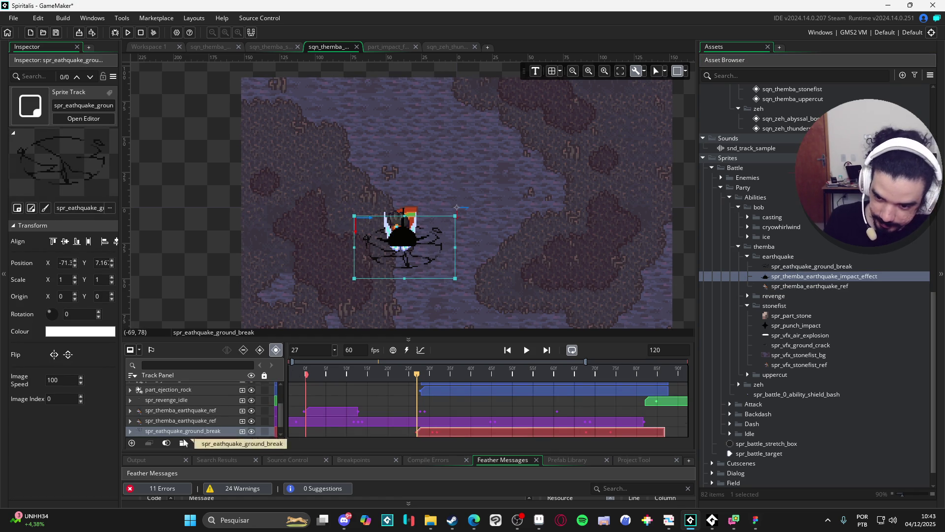
scroll(202, 418, up, 5)
click(201, 387)
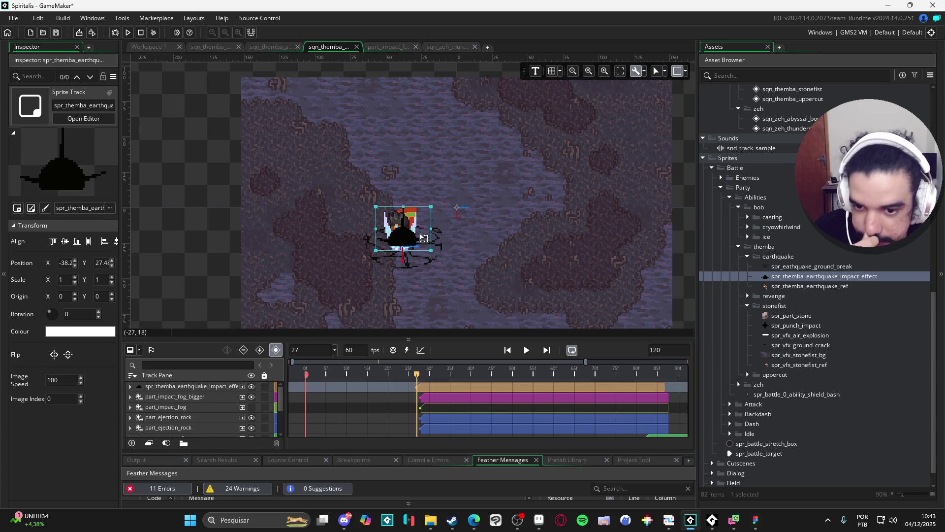
scroll(411, 242, down, 2)
scroll(411, 242, up, 2)
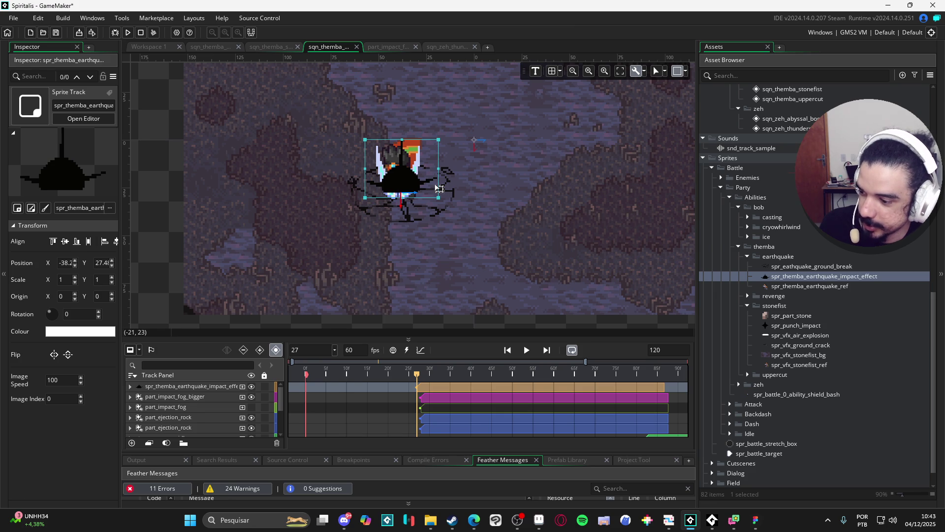
drag(420, 192, 421, 198)
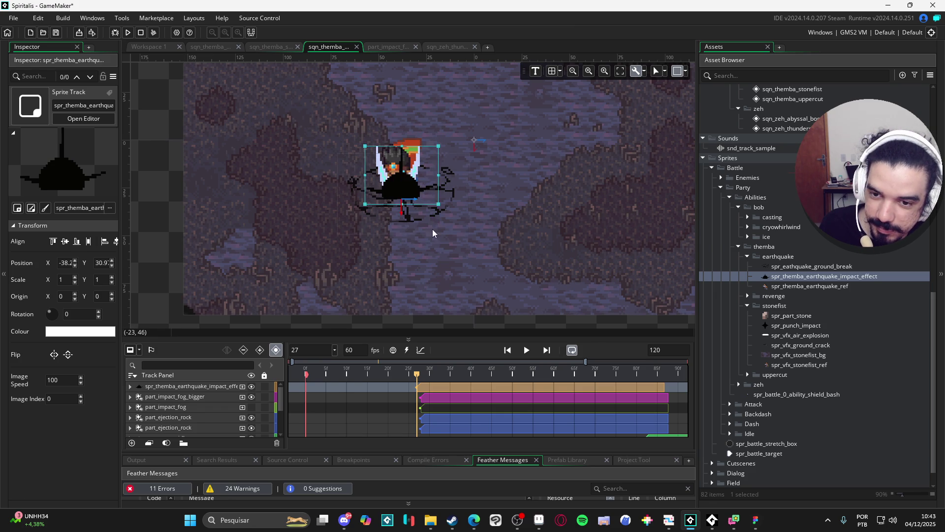
scroll(423, 192, down, 3)
click(353, 240)
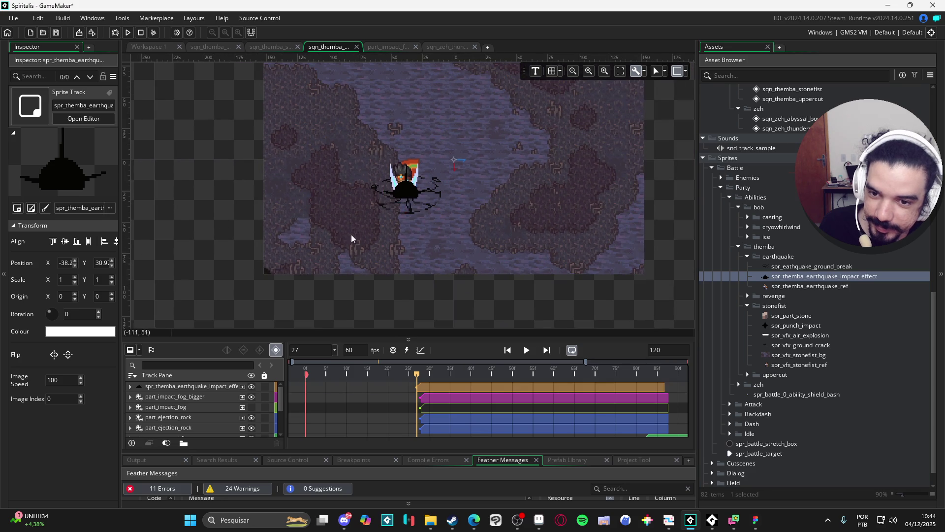
mouse_move(431, 375)
mouse_down()
mouse_move(482, 382)
mouse_move(474, 378)
mouse_up()
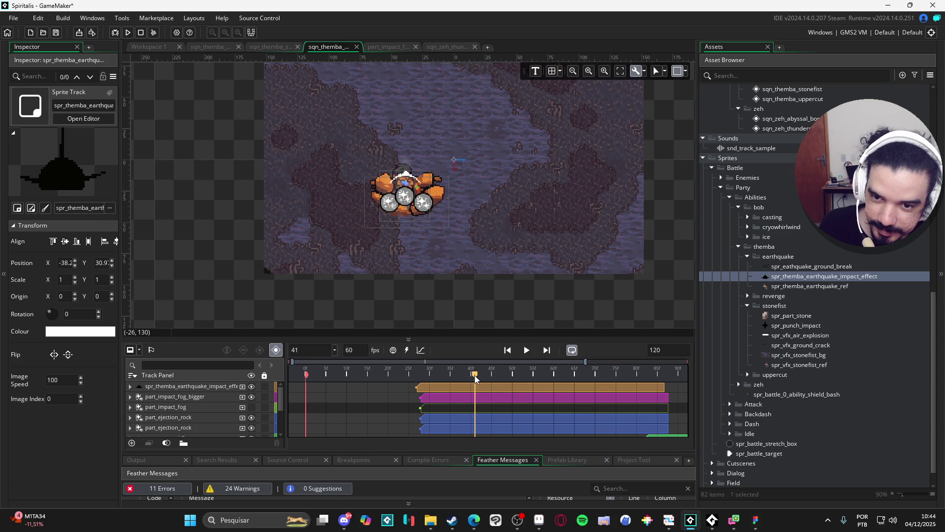
- Trim the impact effect clip to end near frame 41, preview it, and open its sprite
click(662, 392)
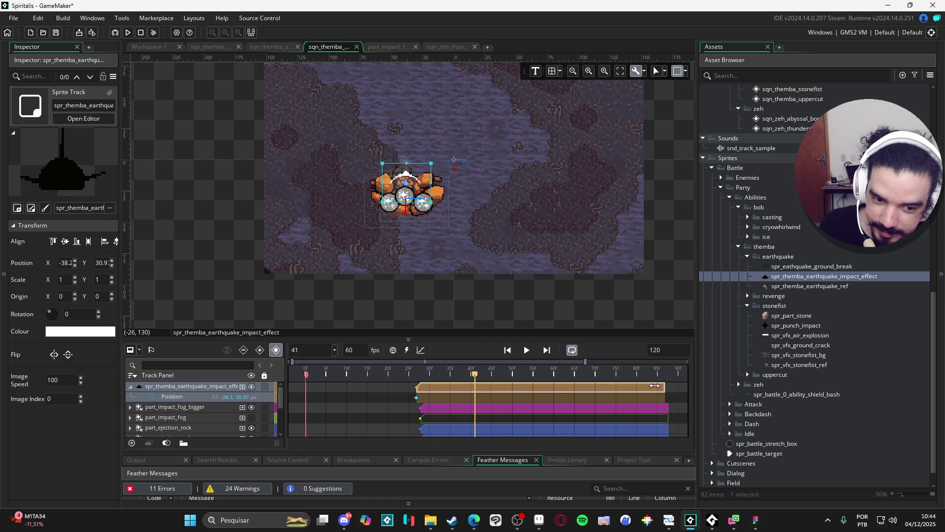
drag(654, 386, 475, 386)
key(space)
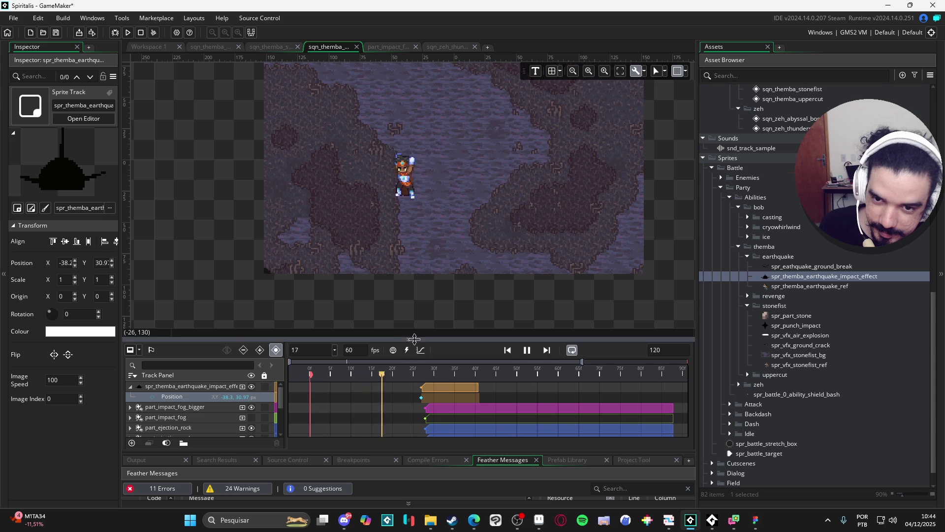
key(space)
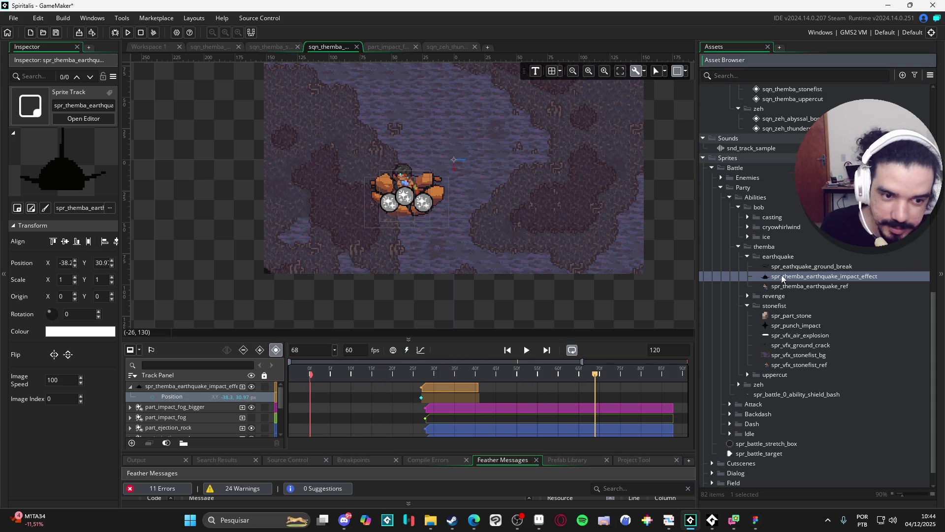
double_click(780, 277)
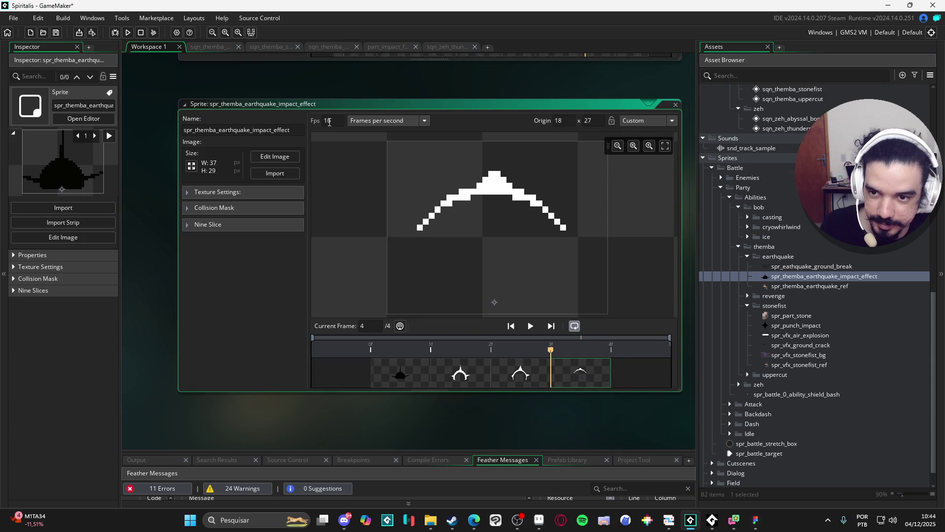
- Set the impact effect sprite to 20 fps, play its preview, then go to sqn_themba_stonefist
click(327, 121)
text(20)
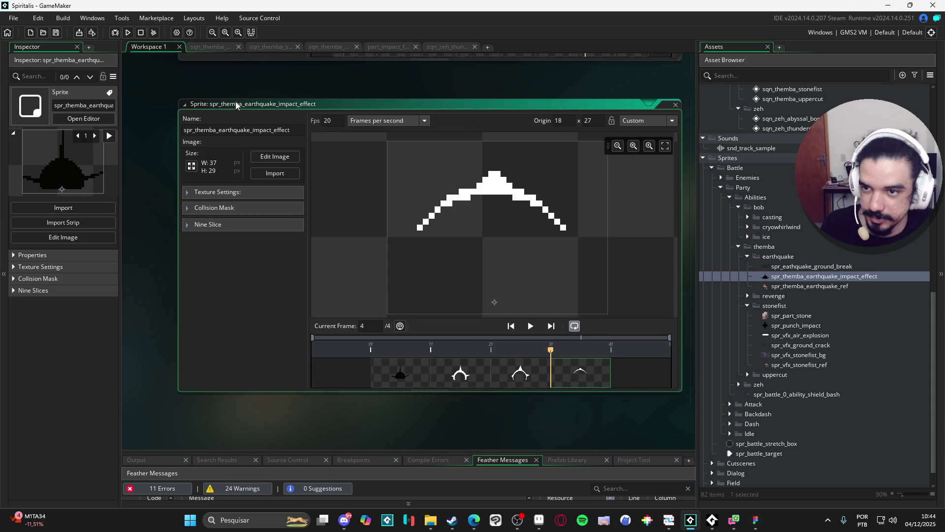
click(531, 327)
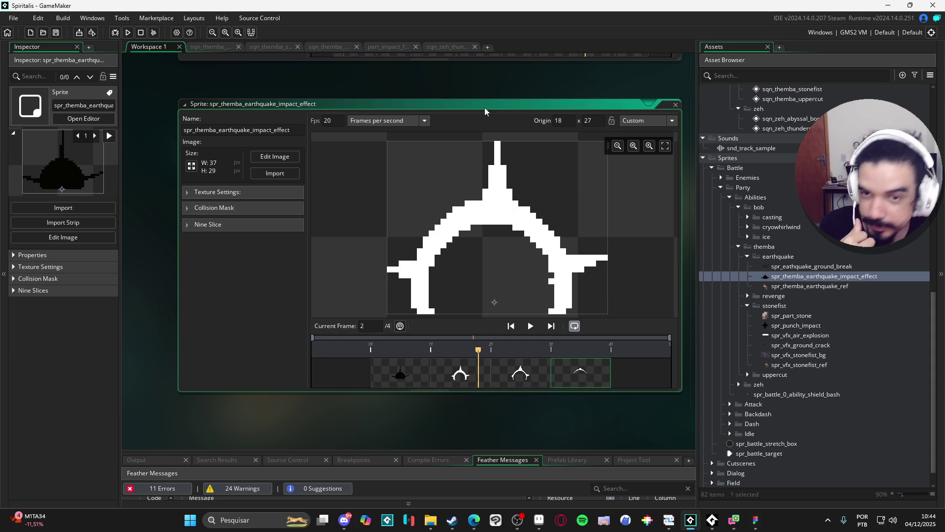
click(273, 48)
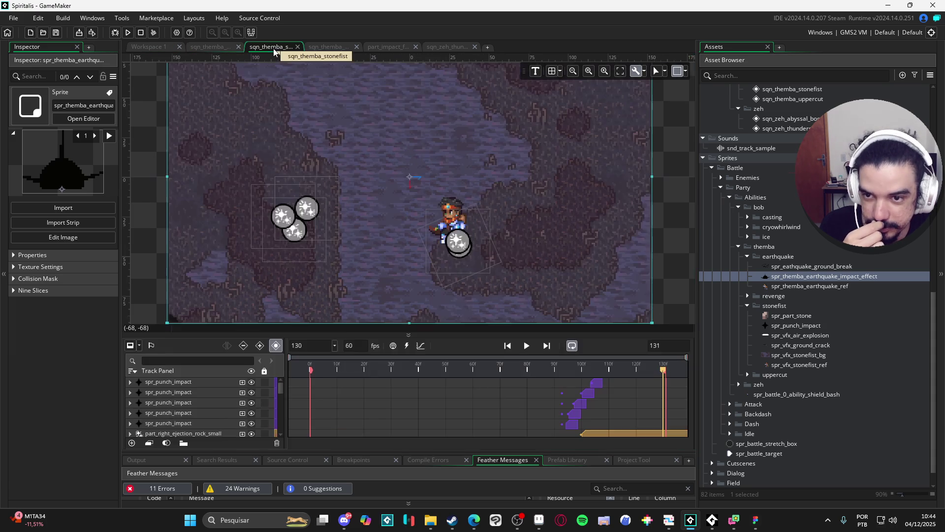
- Return to the earthquake sequence, play it, and scrub around frame 29
click(328, 47)
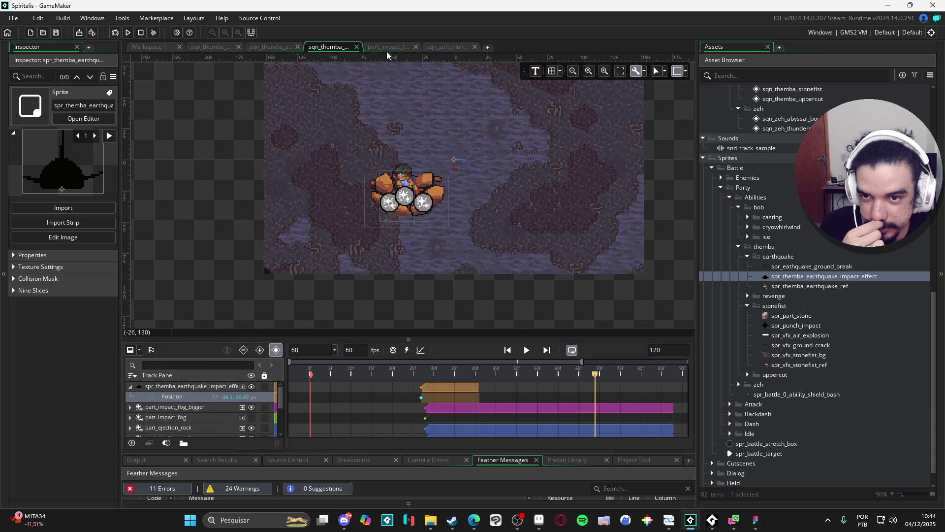
click(526, 350)
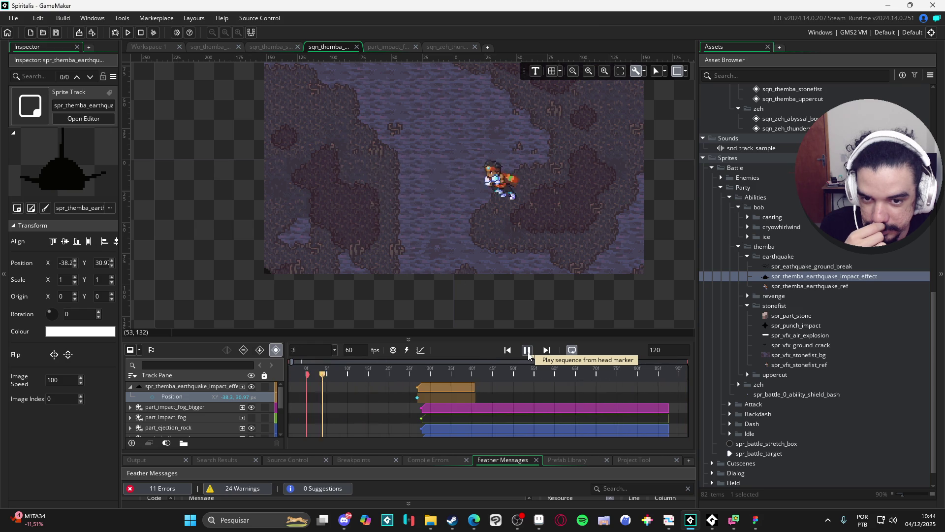
click(526, 350)
drag(416, 374, 432, 377)
drag(438, 373, 447, 373)
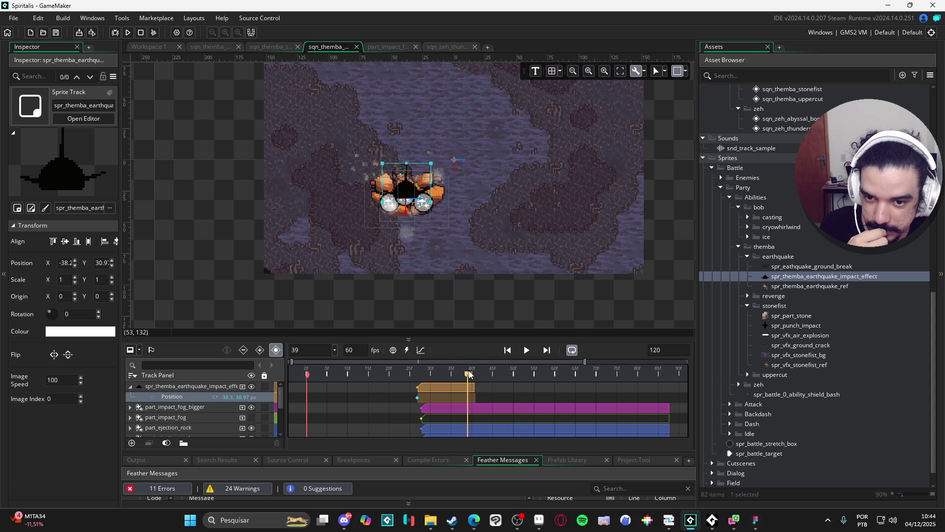
- Trim the impact effect clip slightly shorter and replay the sequence from frame 0
drag(473, 386, 464, 386)
key(Home)
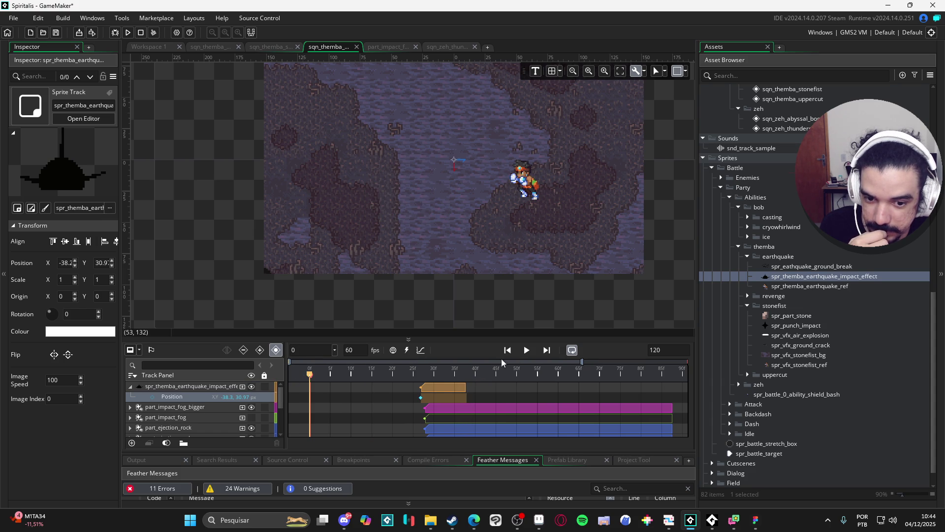
click(527, 351)
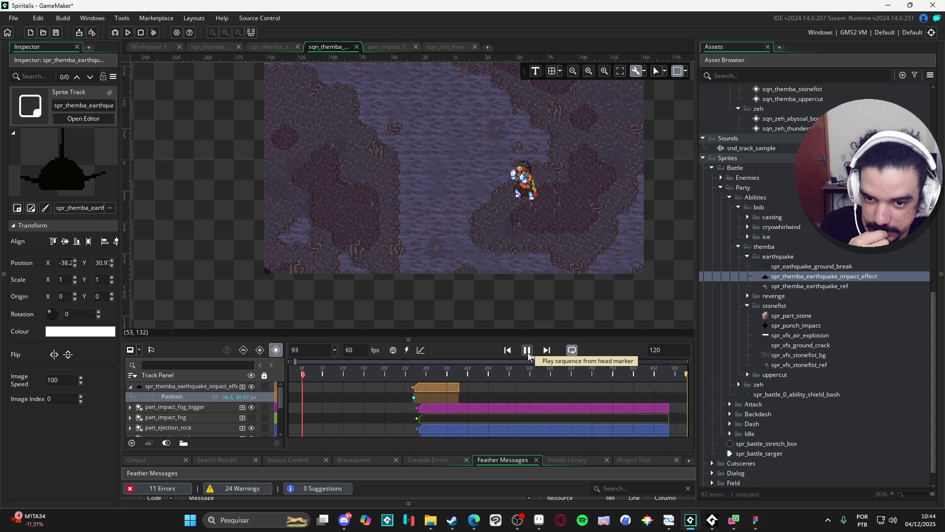
key(space)
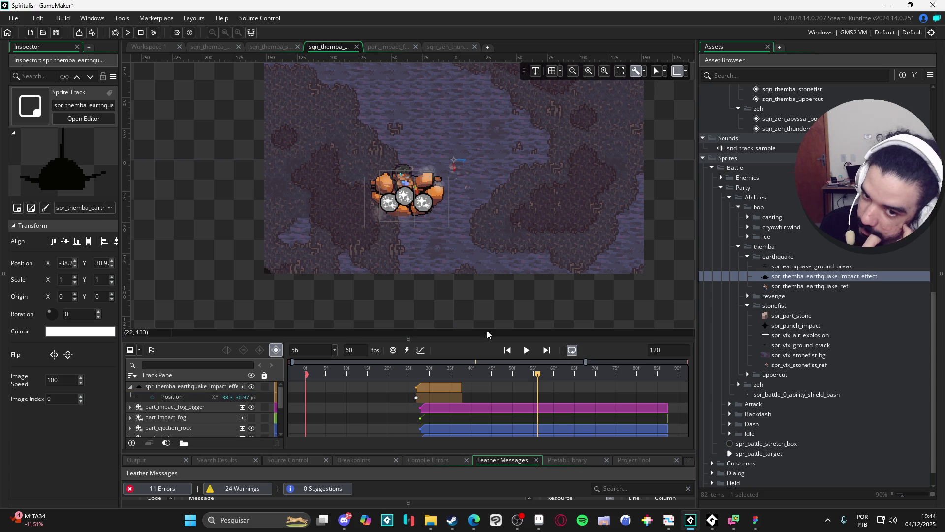
click(525, 353)
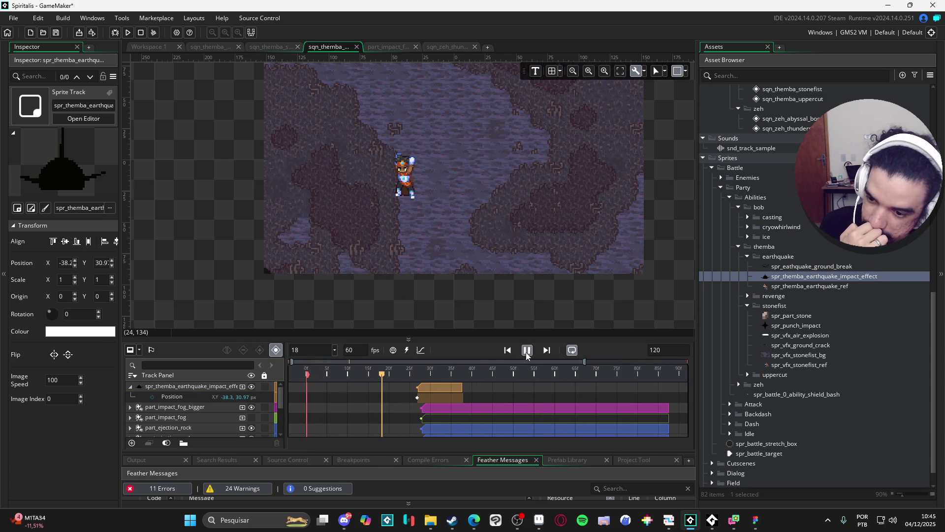
scroll(144, 399, down, 4)
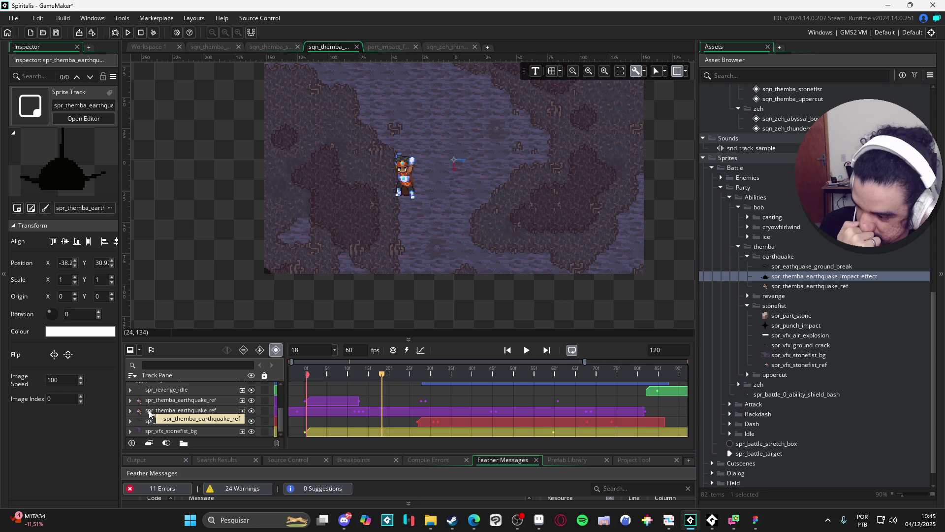
- Replay the sequence from frame 0 with the part_impact_fog track made visible
drag(403, 375, 306, 375)
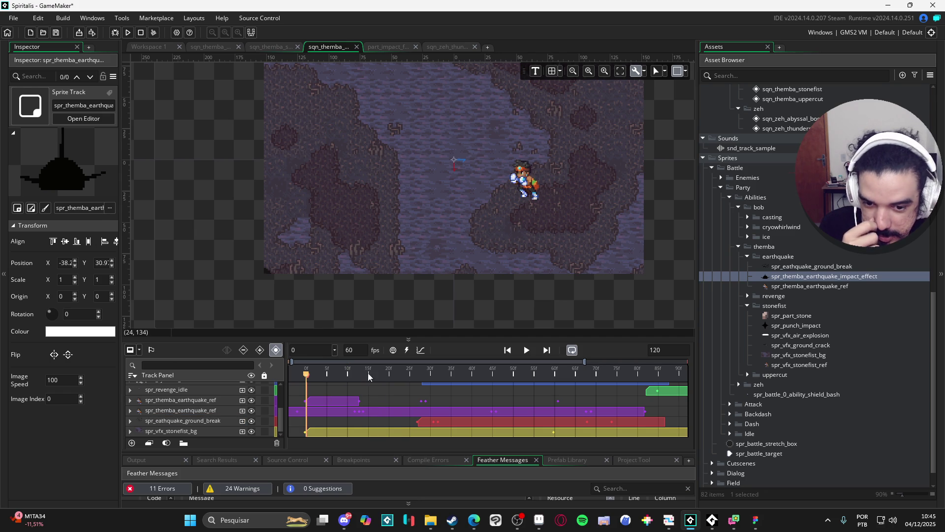
click(524, 352)
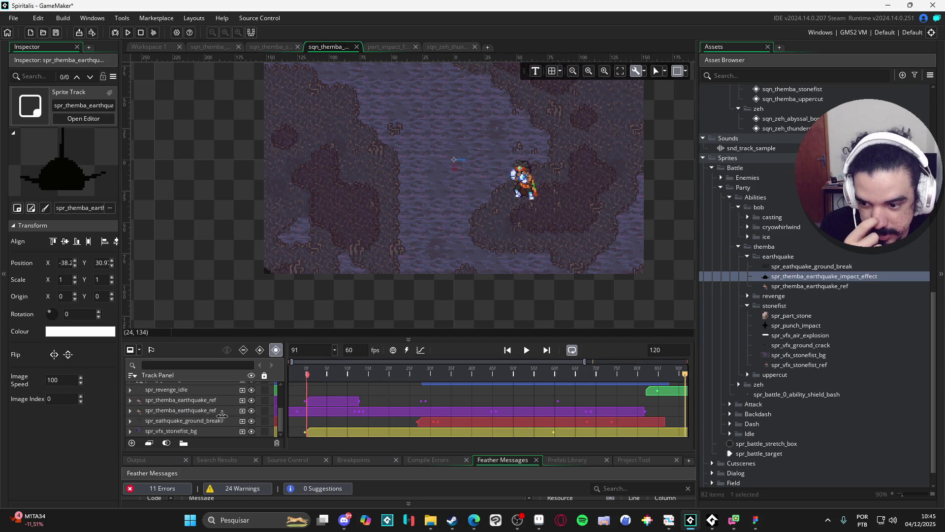
scroll(191, 425, up, 4)
scroll(141, 400, down, 5)
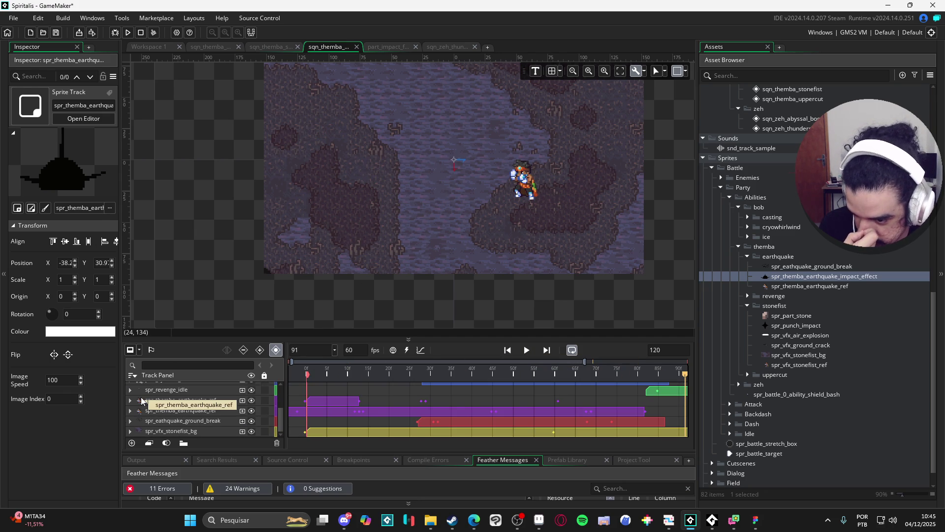
scroll(142, 400, up, 5)
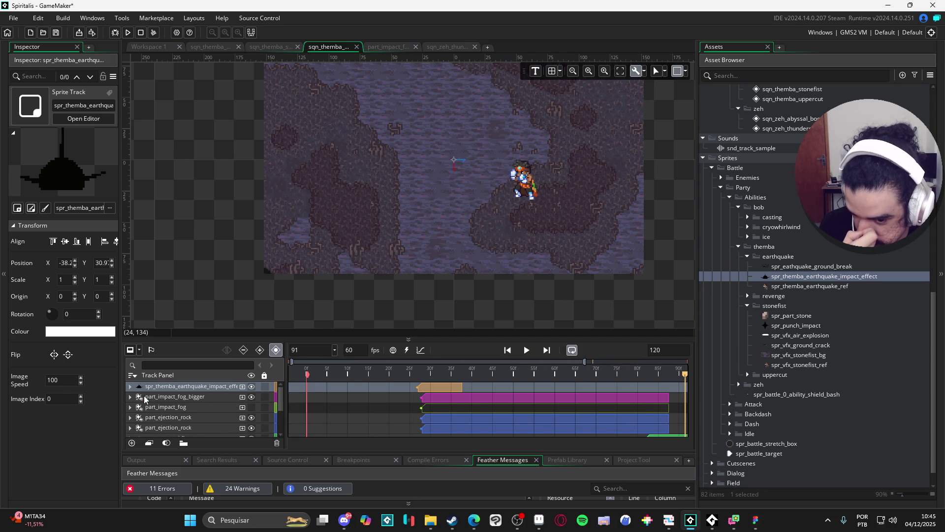
click(215, 411)
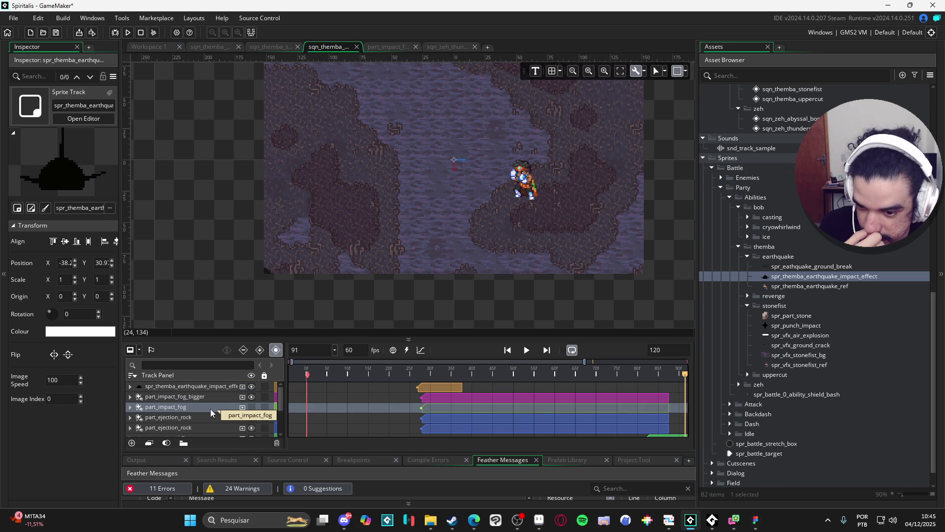
click(252, 407)
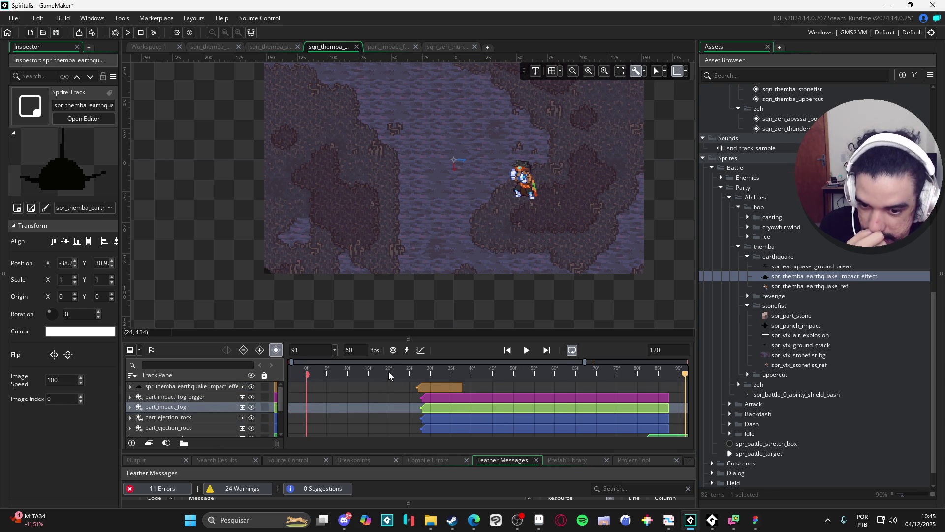
key(Home)
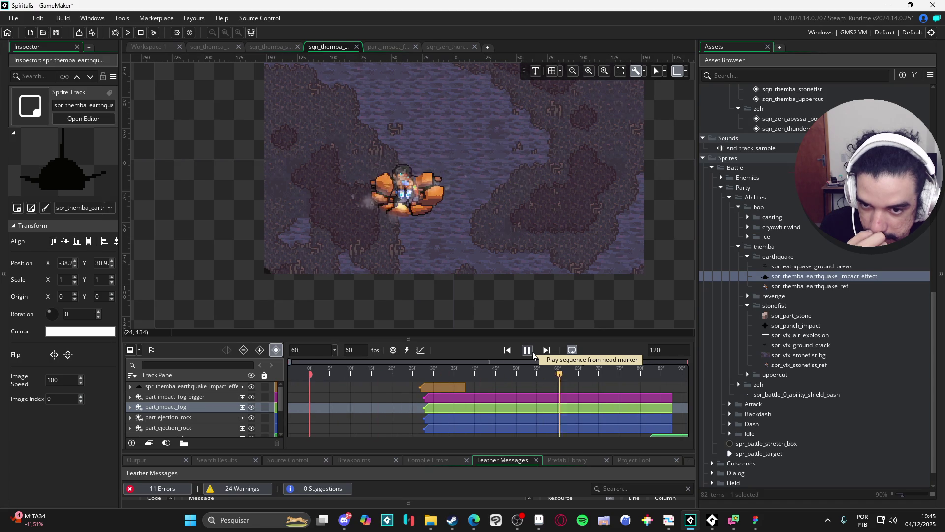
- Delete the part_impact_fog track and play the sequence without the fog
click(181, 408)
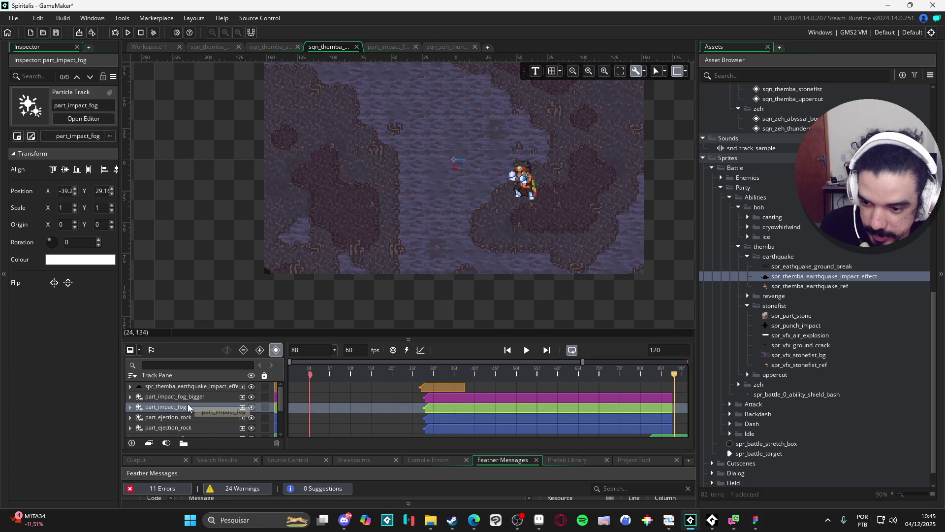
right_click(179, 408)
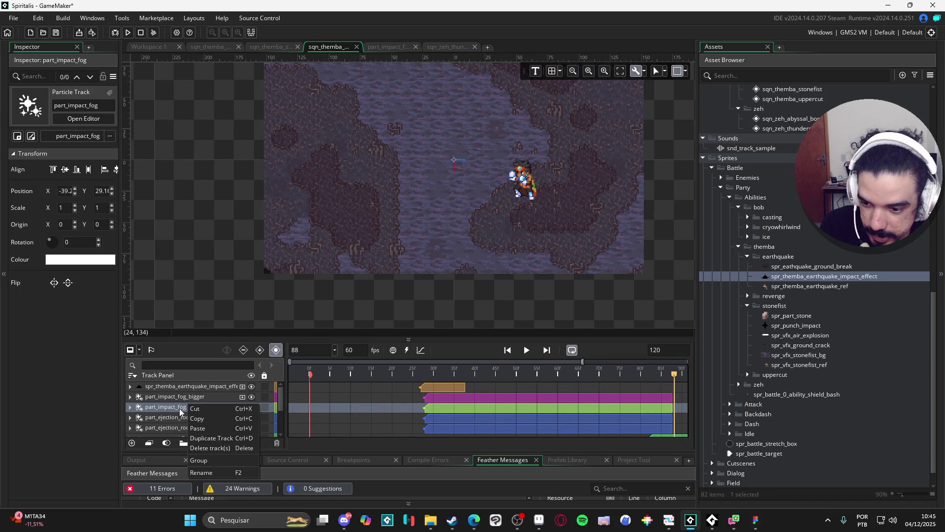
click(216, 449)
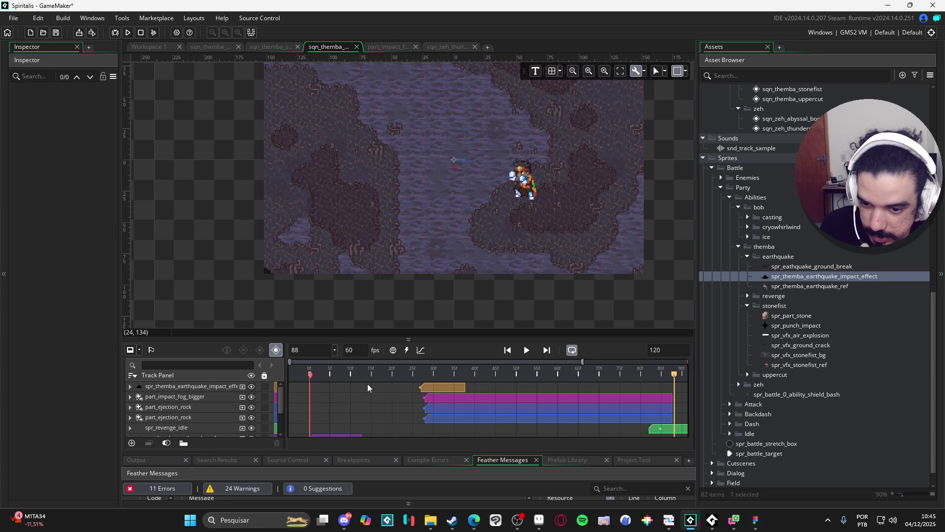
click(526, 353)
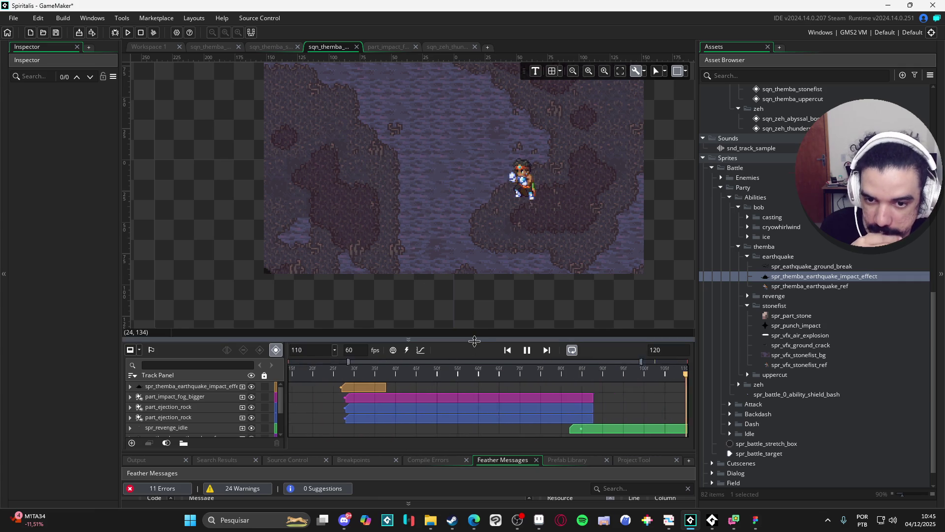
drag(474, 340, 474, 358)
scroll(482, 285, up, 2)
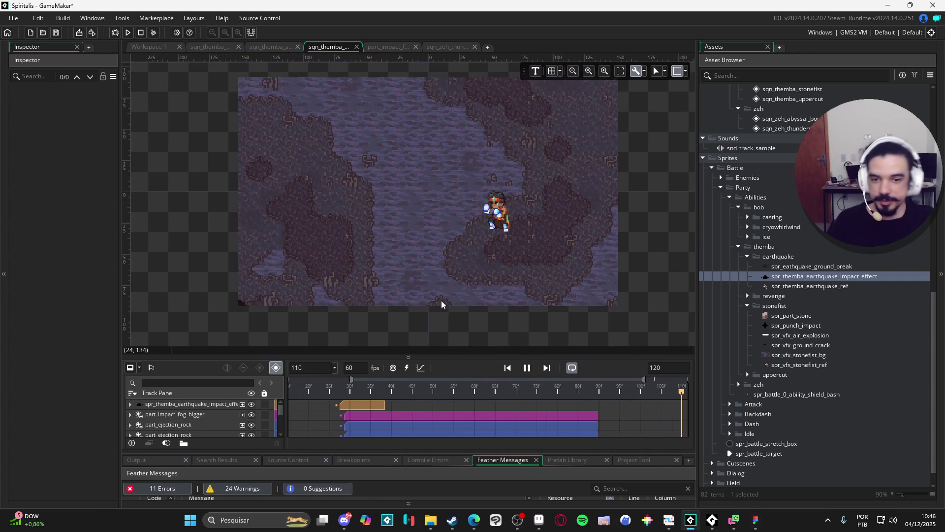
scroll(441, 300, up, 1)
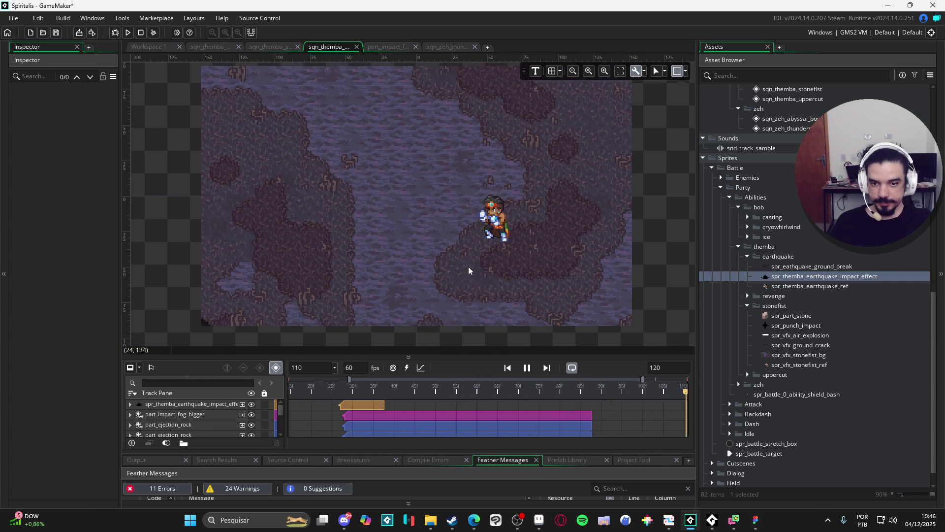
scroll(467, 256, down, 1)
drag(467, 257, 472, 260)
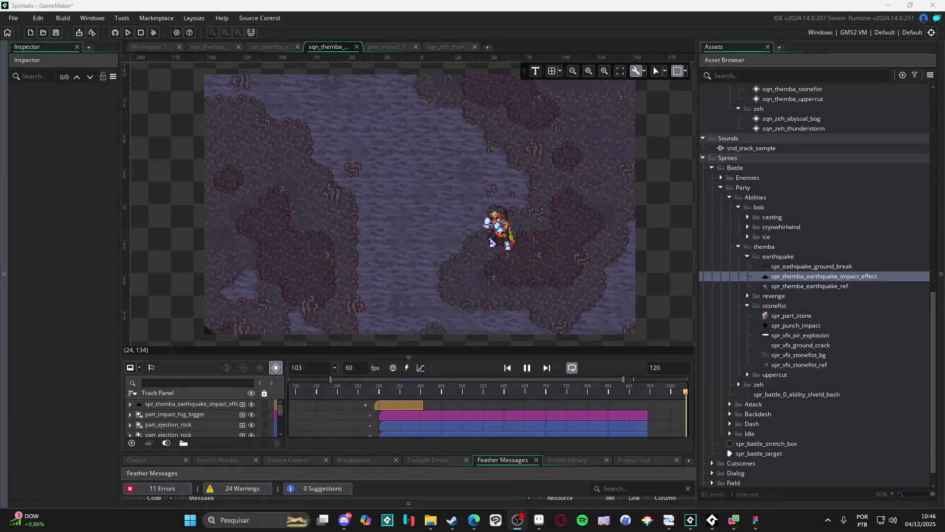
click(288, 118)
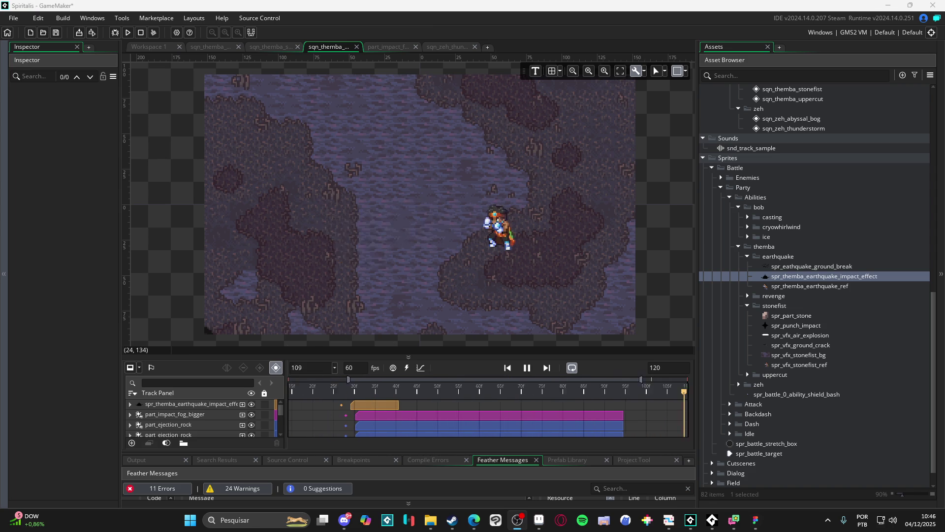
click(622, 5)
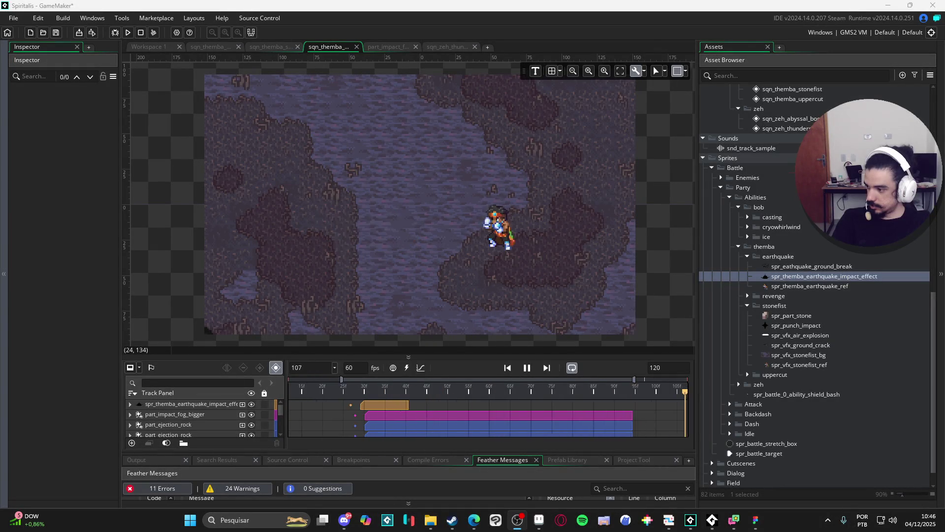
click(345, 520)
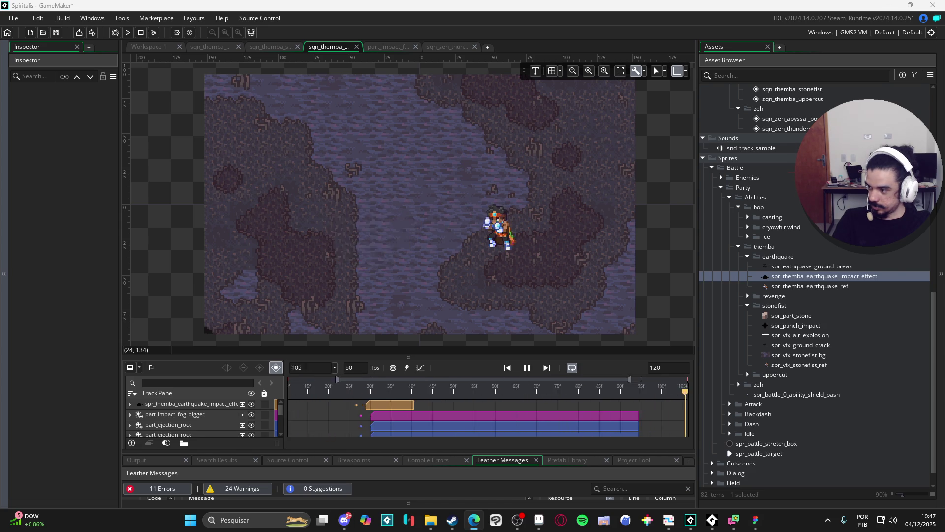
click(474, 520)
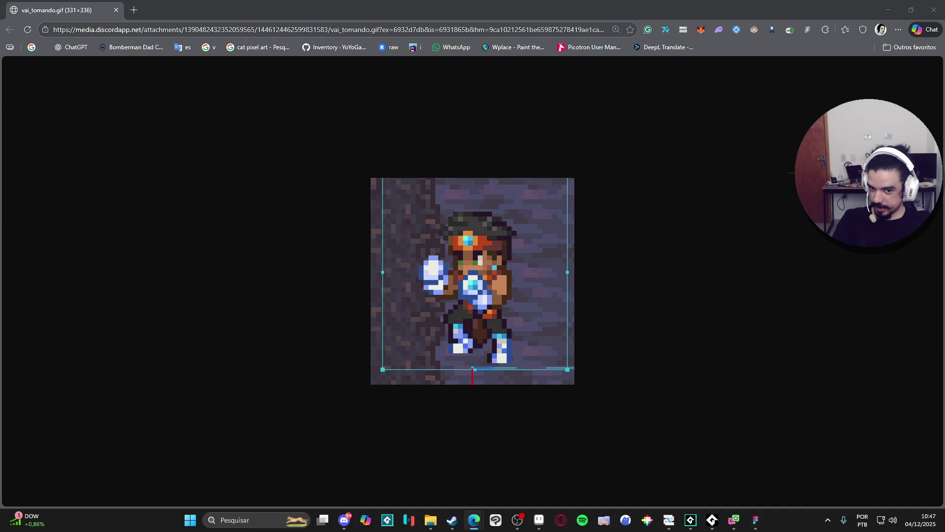
- Return from the vai_tomando.gif tab in Edge to GameMaker's looping Themba earthquake sequence
key(alt+Tab)
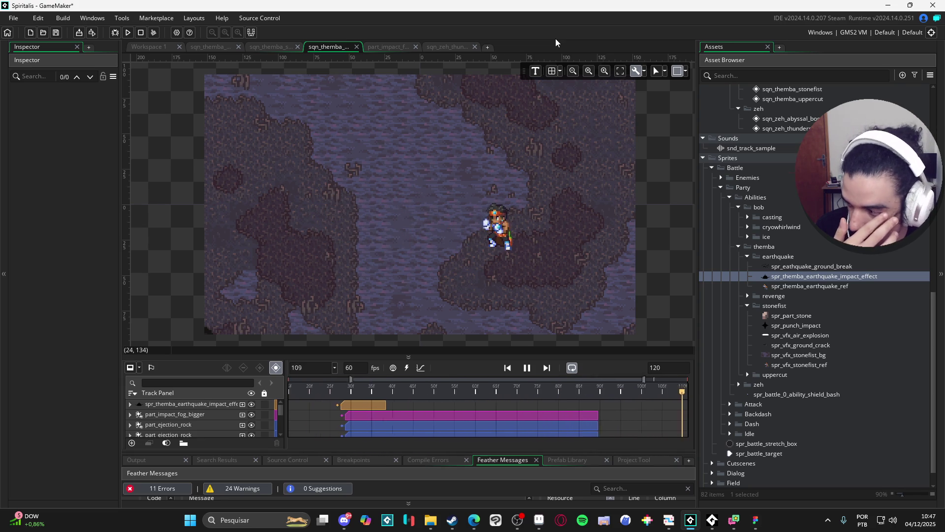
- Scroll the earthquake sequence timeline right and back left while it plays
scroll(445, 415, right, 2)
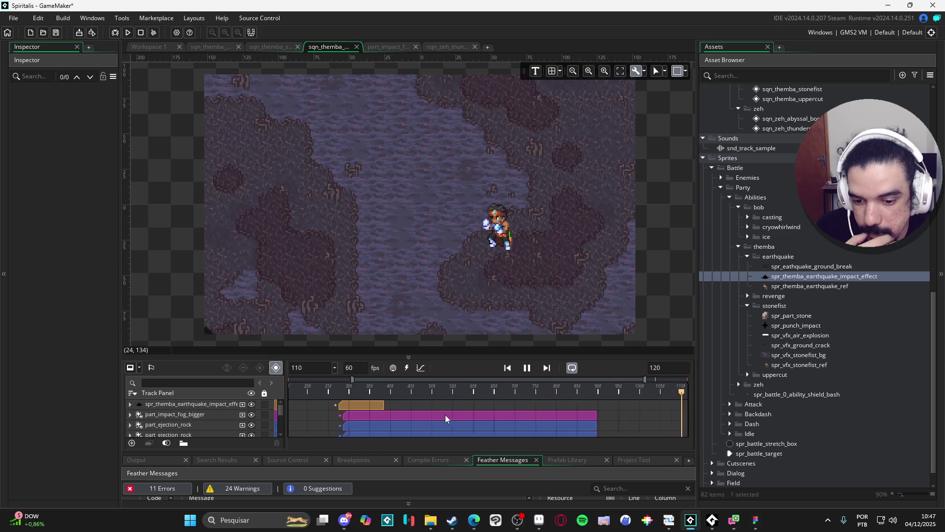
scroll(442, 415, left, 2)
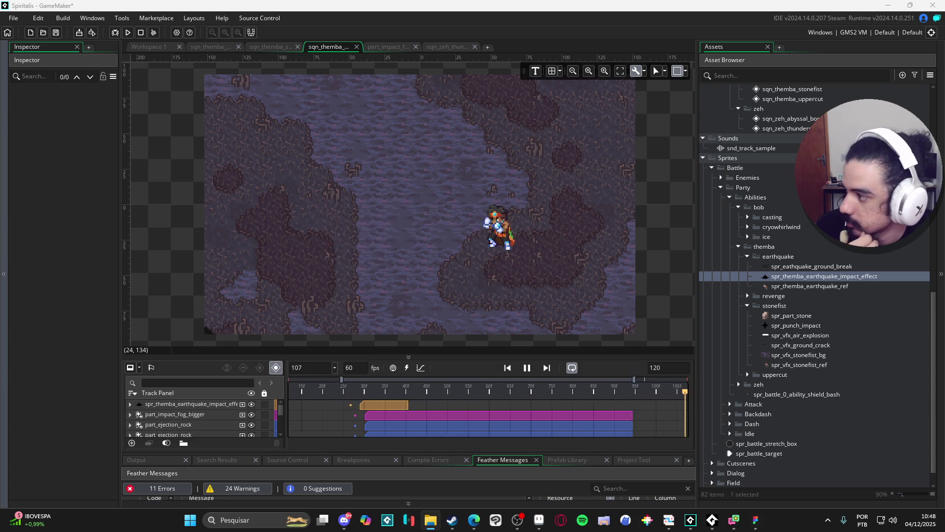
click(430, 519)
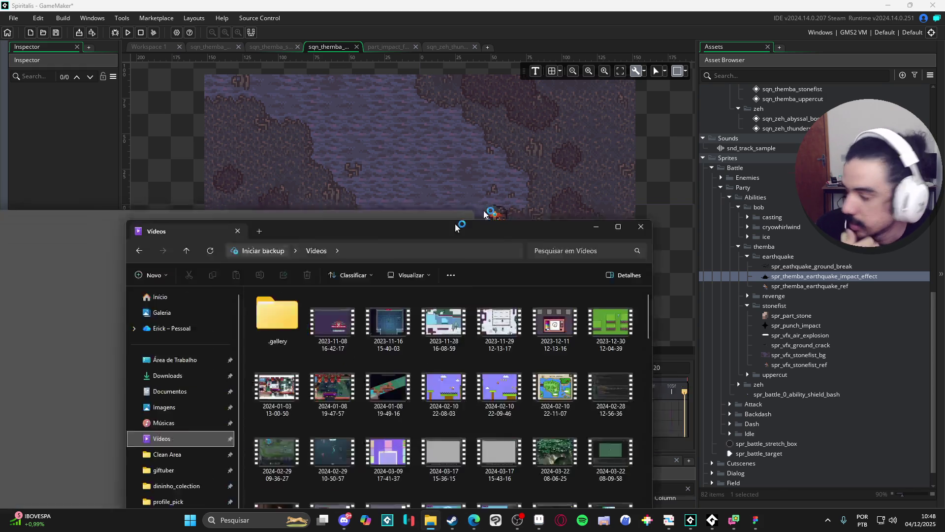
click(751, 111)
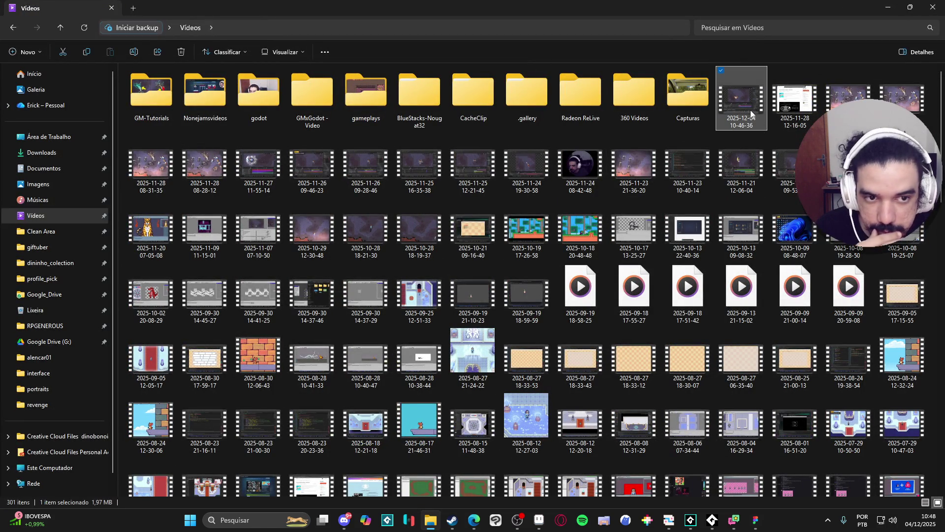
double_click(743, 90)
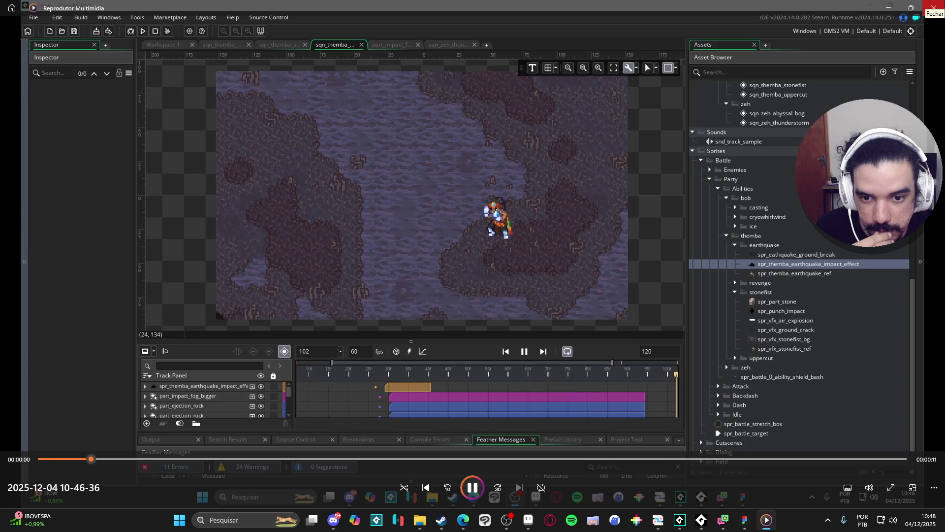
click(934, 7)
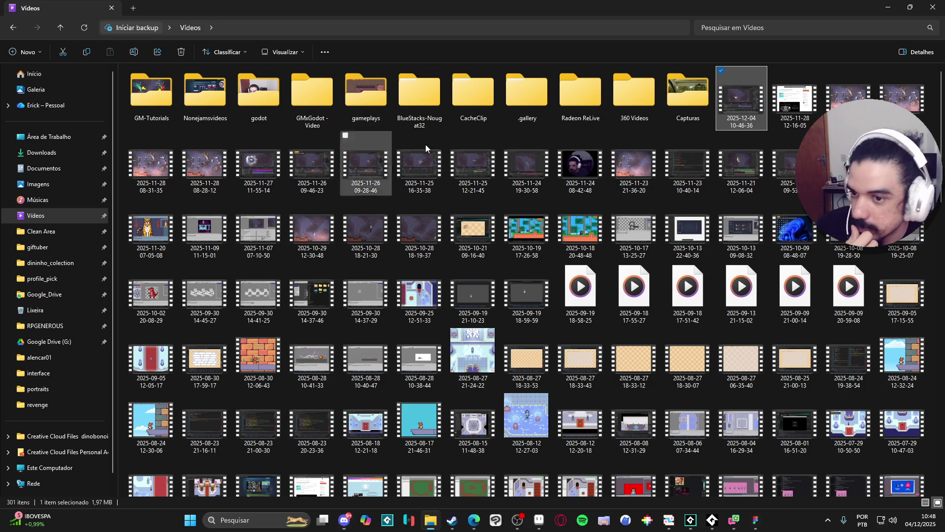
key(alt+Tab)
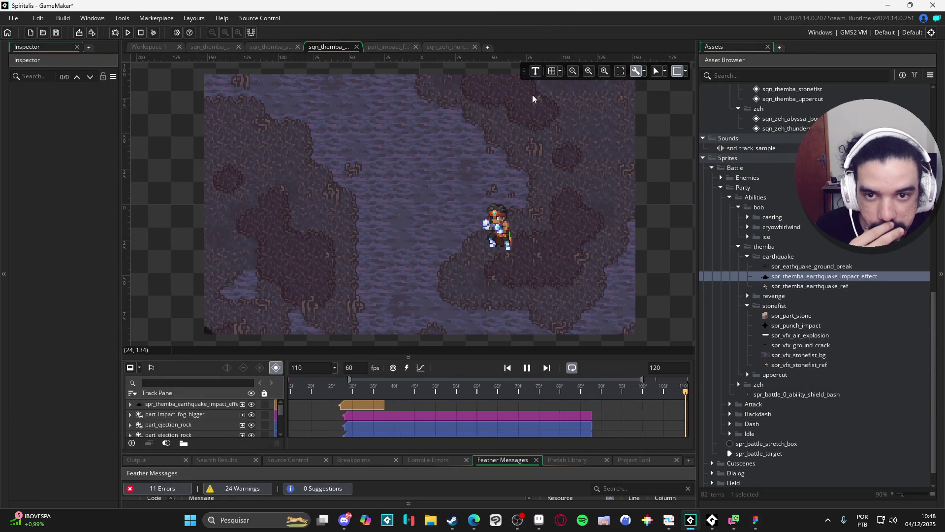
- Cycle through the open impact, zeh thunderstorm and Themba sequence tabs
click(387, 46)
click(427, 47)
click(329, 47)
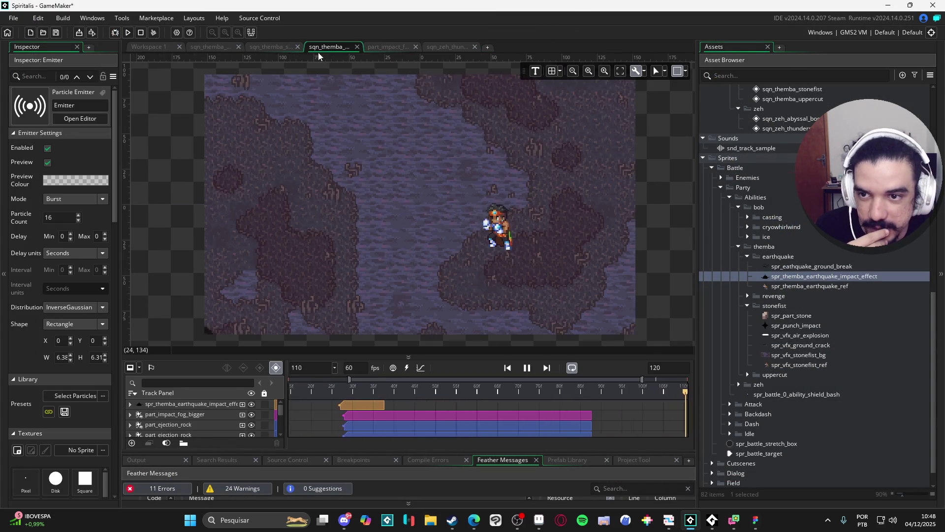
click(270, 47)
click(212, 46)
- Compare the stonefist and earthquake sequences, then pause earthquake playback at frame 100
click(266, 47)
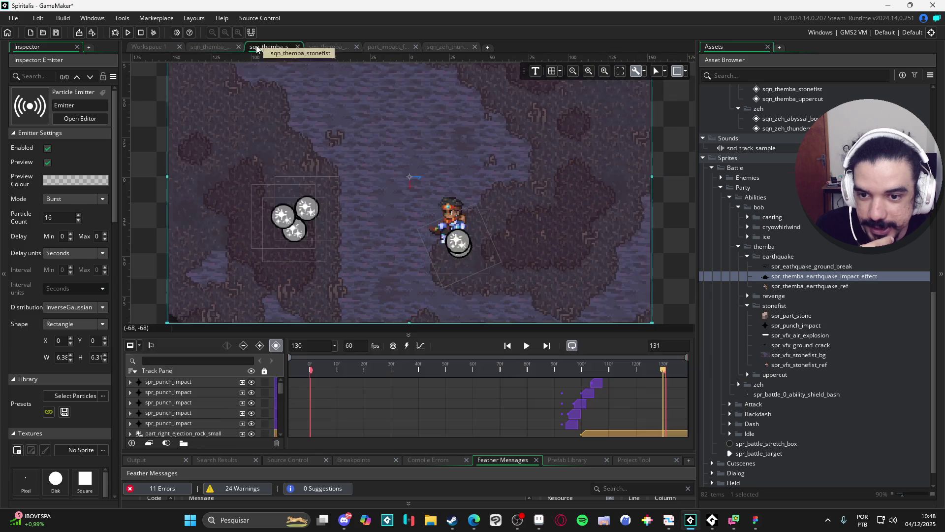
click(325, 47)
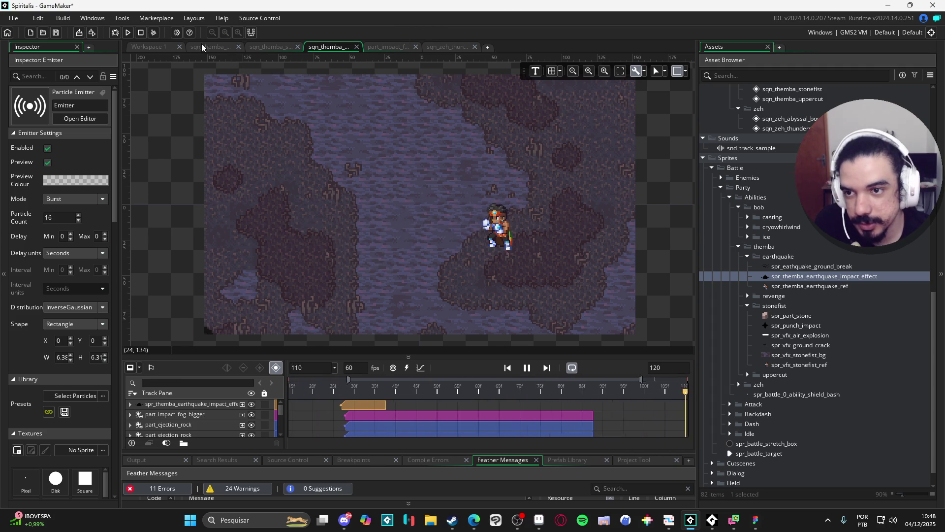
click(275, 47)
click(325, 47)
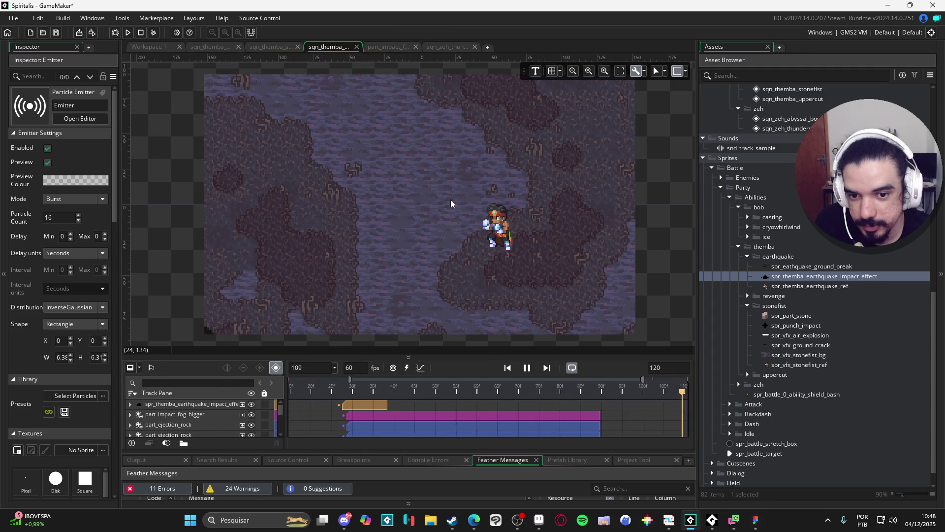
click(526, 370)
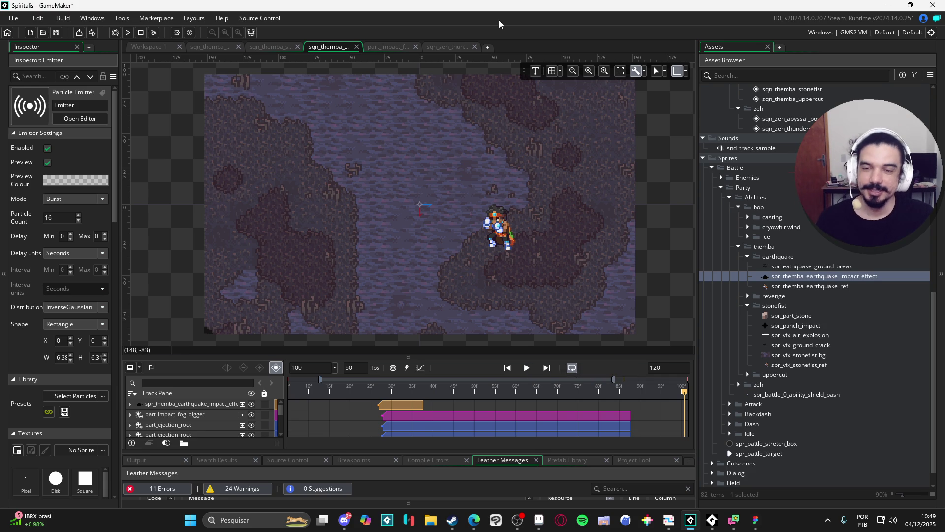
- Play the sqn_themba_stonefist sequence, then move on to the uppercut sequence tab
click(376, 47)
click(448, 48)
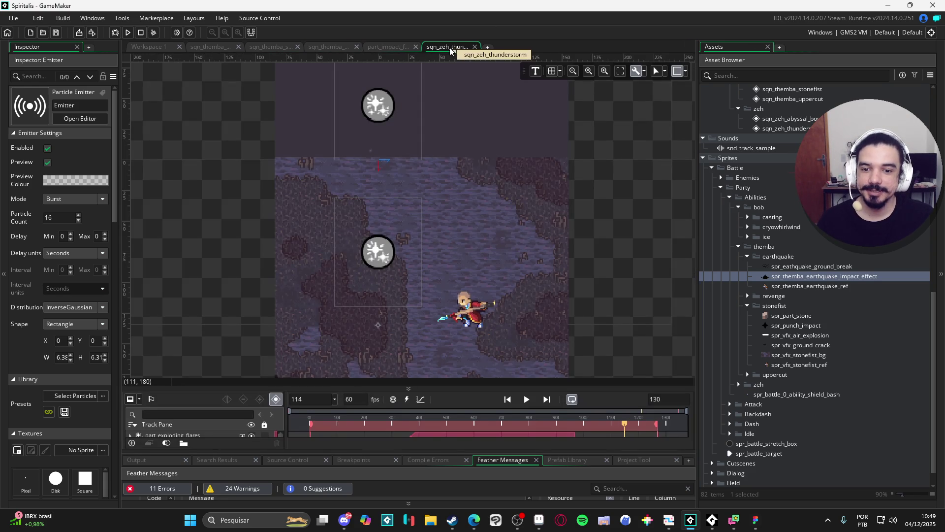
click(271, 47)
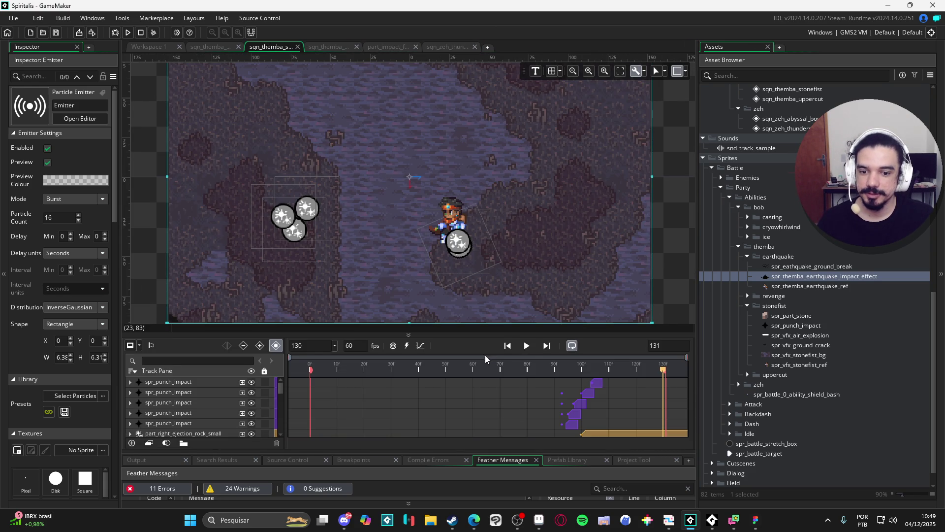
click(529, 347)
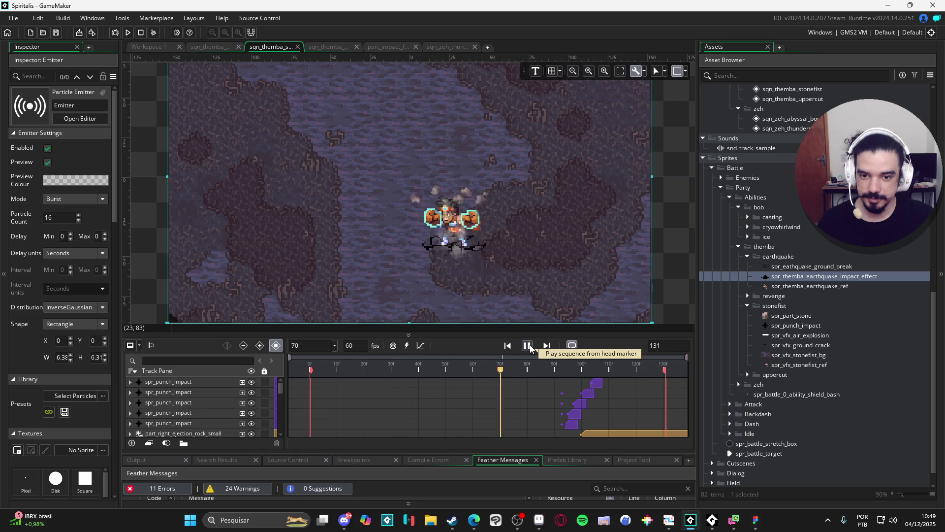
click(210, 46)
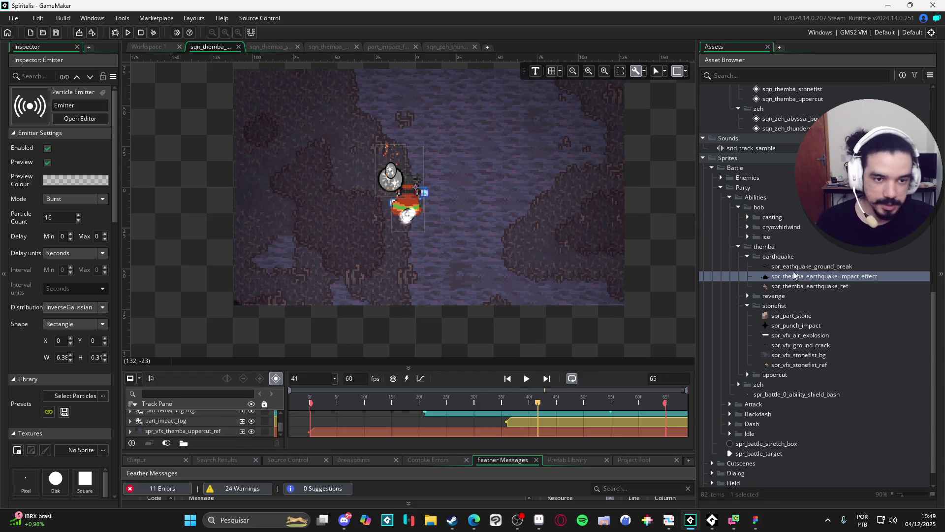
scroll(794, 275, up, 5)
- Open sqn_themba_revenge, enlarge and zoom its canvas above the timeline, and play it
double_click(811, 218)
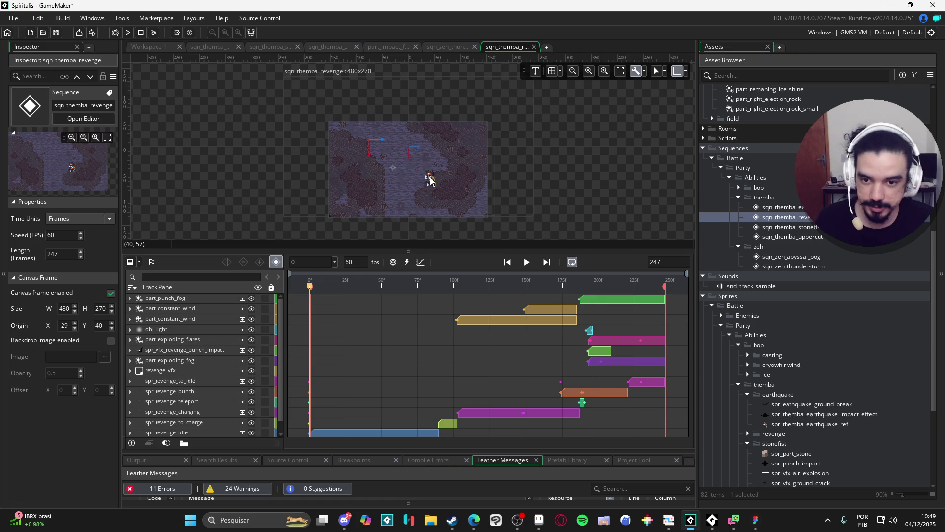
scroll(429, 179, up, 2)
drag(449, 251, 449, 355)
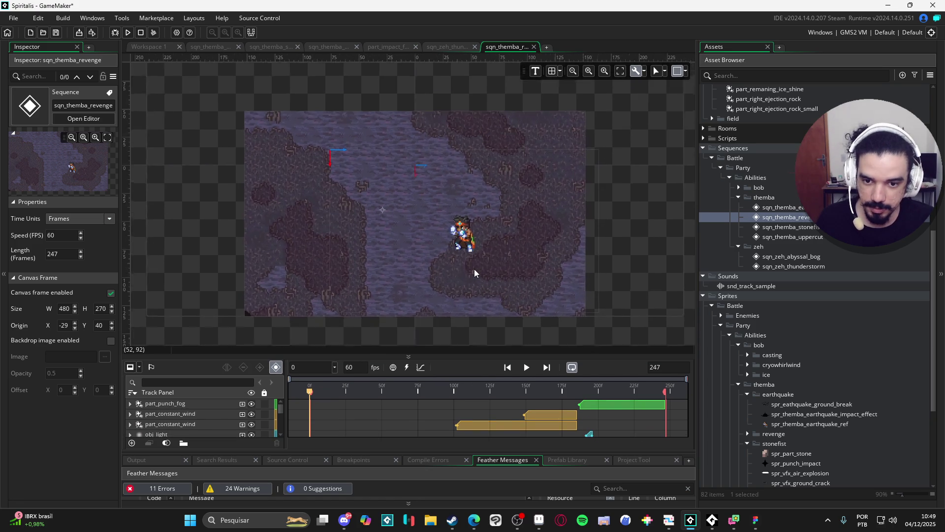
scroll(478, 271, up, 2)
click(527, 367)
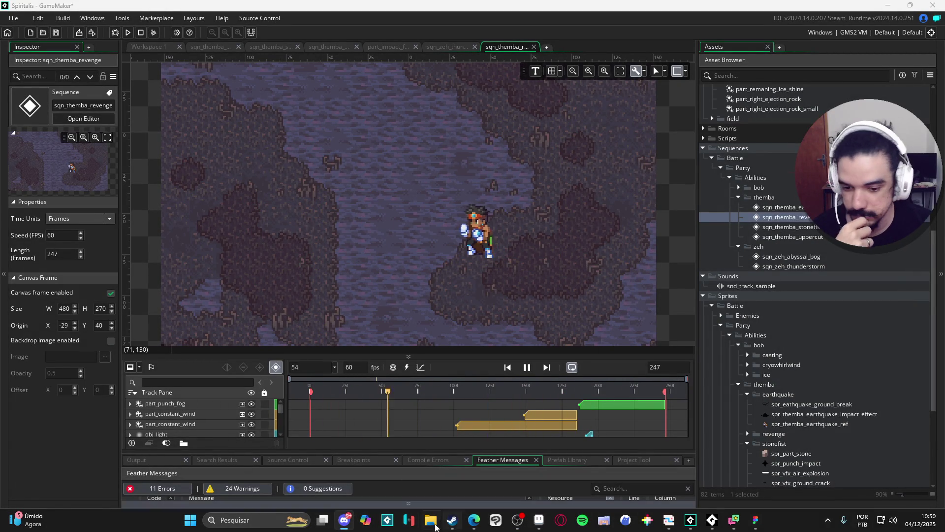
key(super+e)
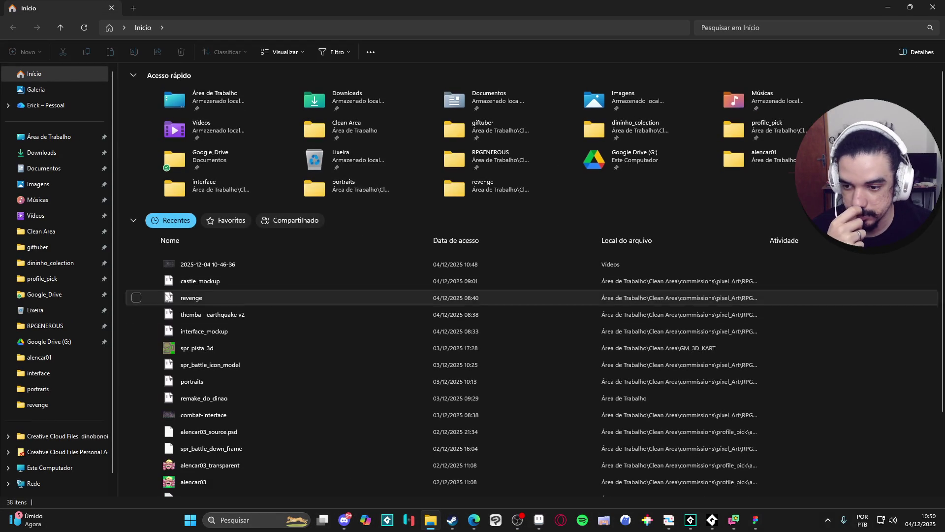
click(39, 215)
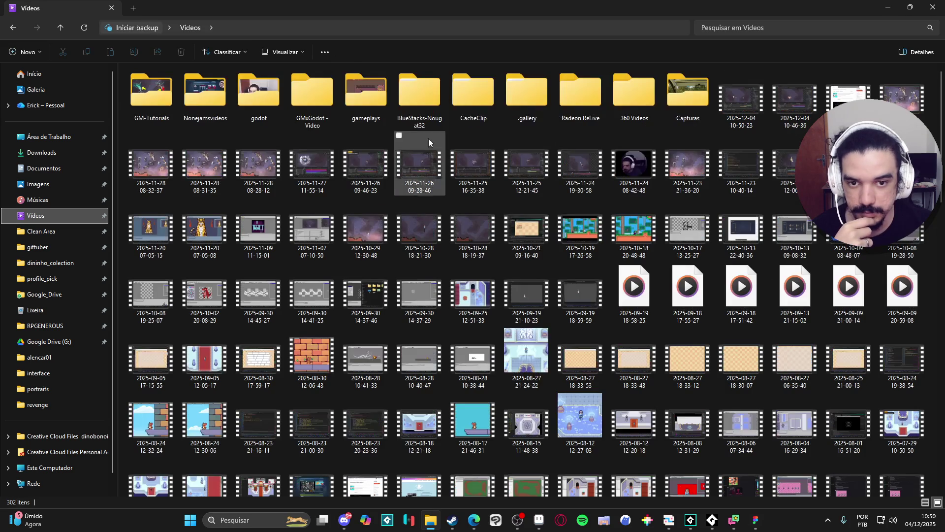
click(746, 113)
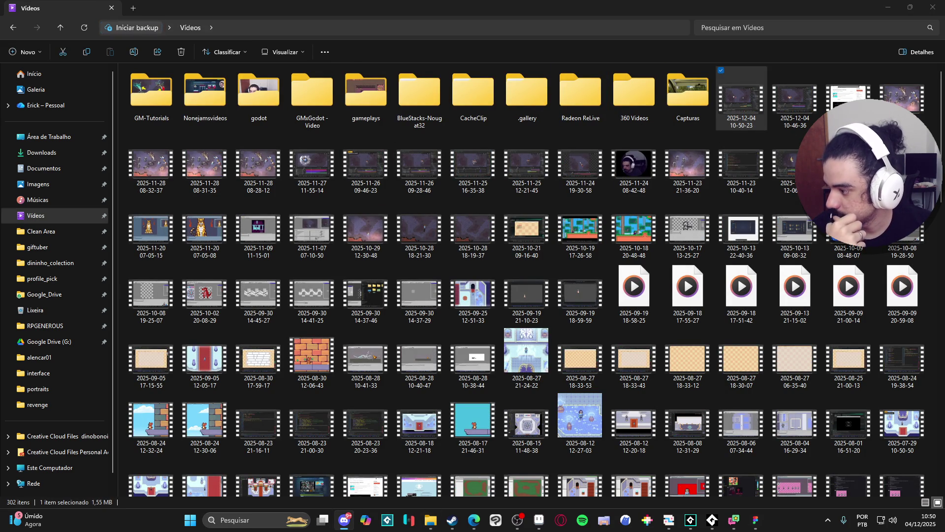
click(884, 6)
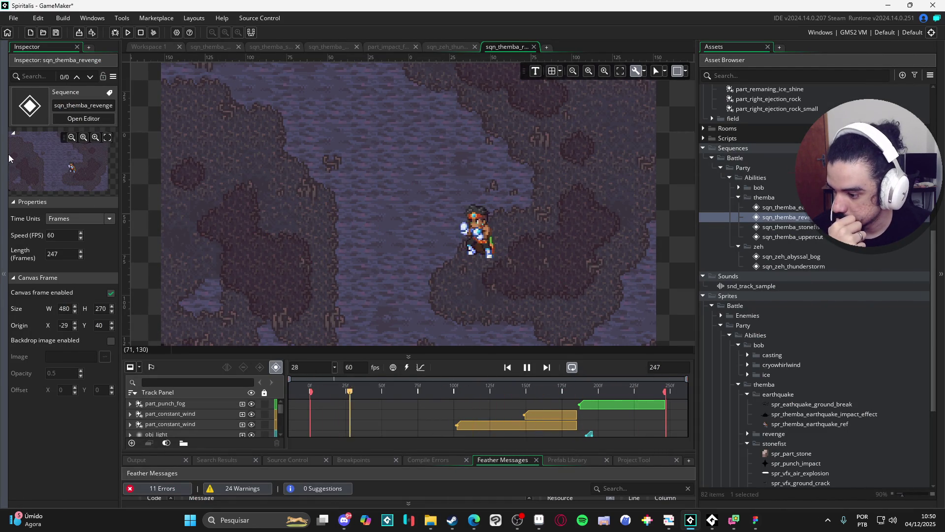
- Go through the thunderstorm and stonefist tabs to the earthquake sequence and play it
click(444, 47)
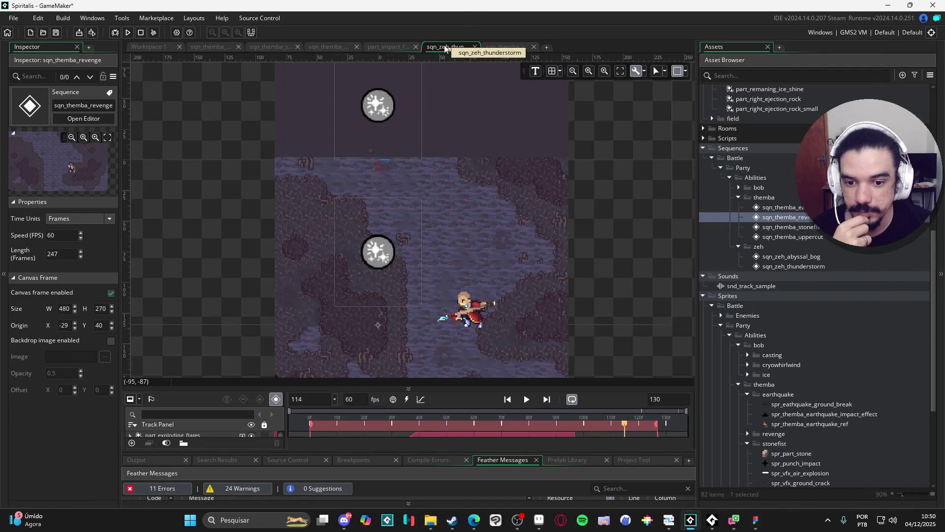
click(268, 47)
click(328, 47)
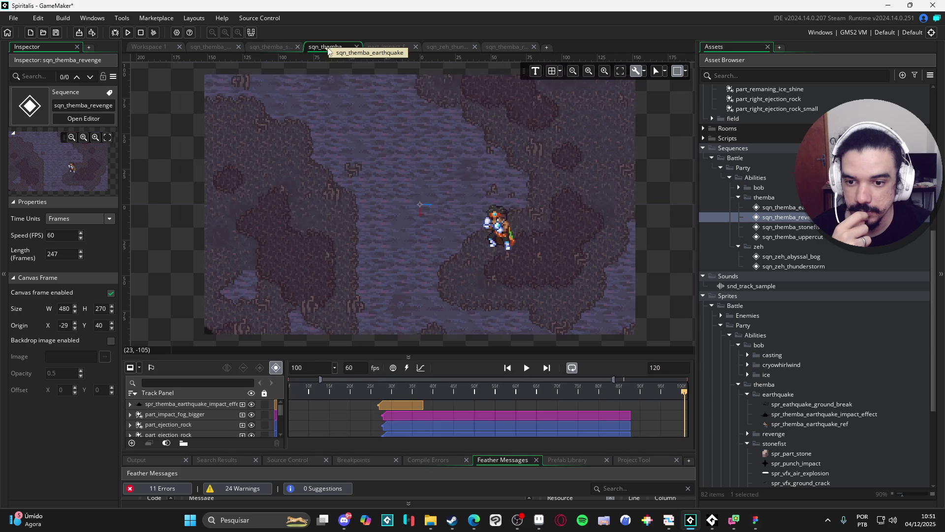
click(532, 368)
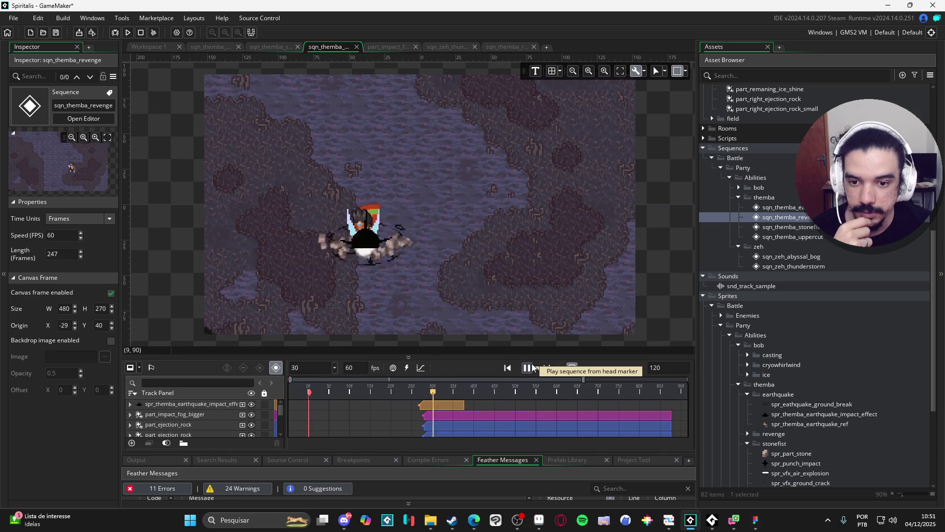
mouse_move(430, 521)
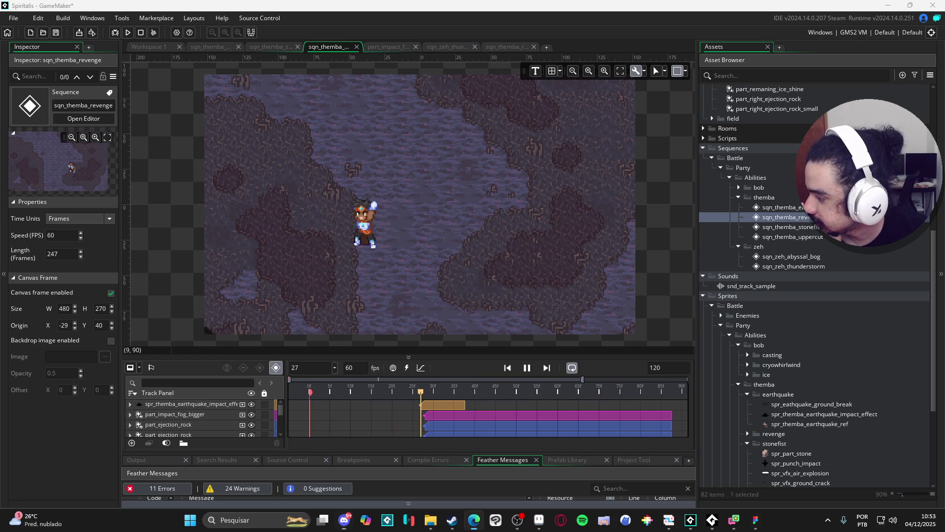
- In Aseprite, play the yara special attack animation, zoom in, then stop playback
click(539, 519)
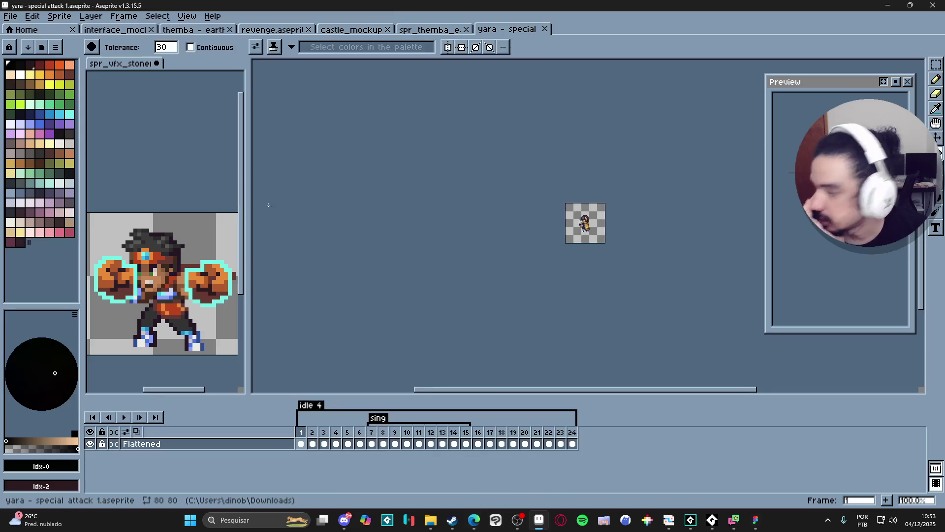
click(124, 417)
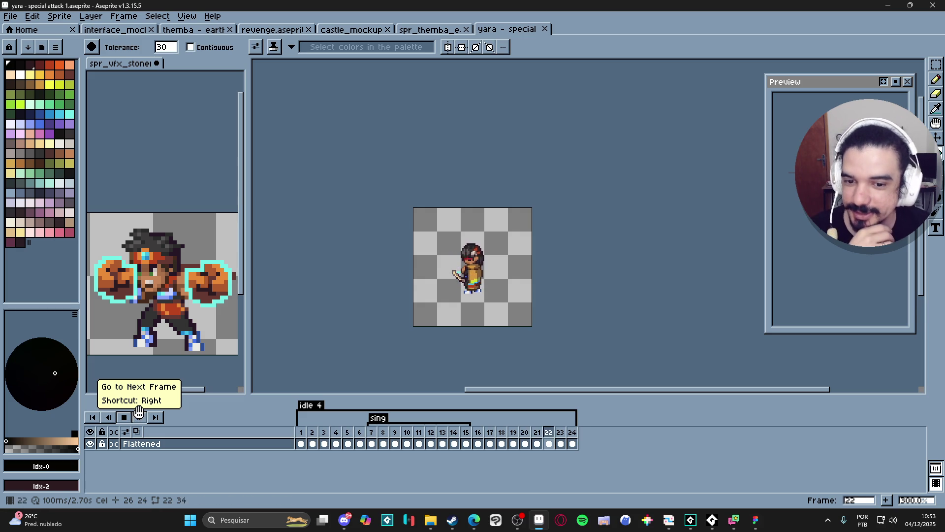
scroll(473, 283, up, 4)
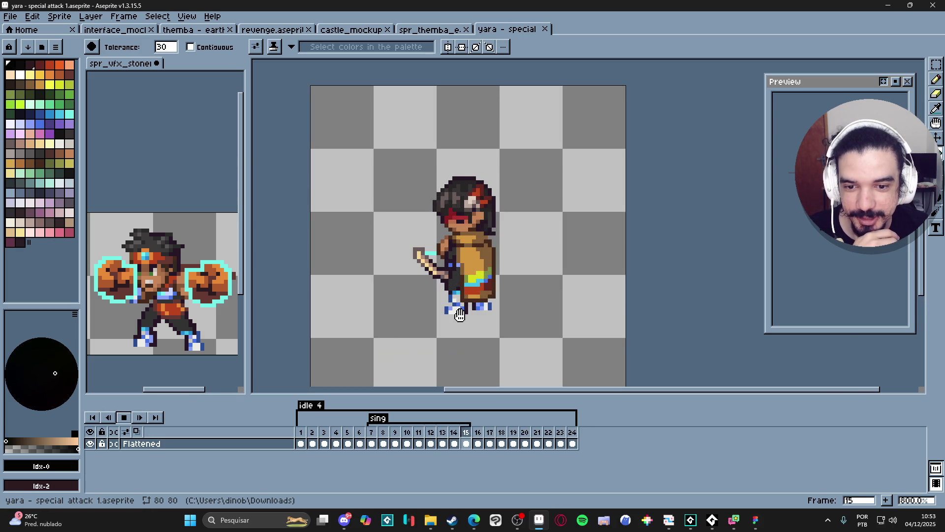
click(124, 417)
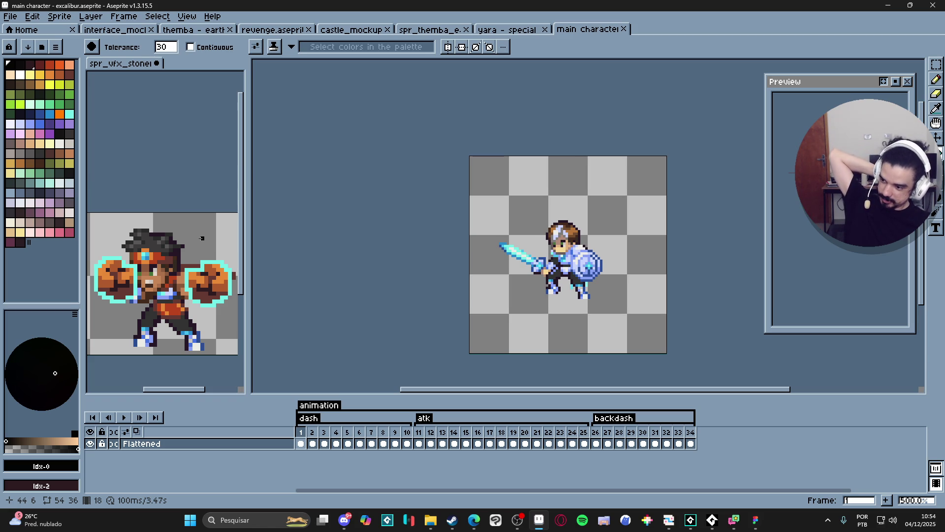
- Zoom the excalibur main character canvas to 800% and pan it while previewing the animation
key(alt+Tab)
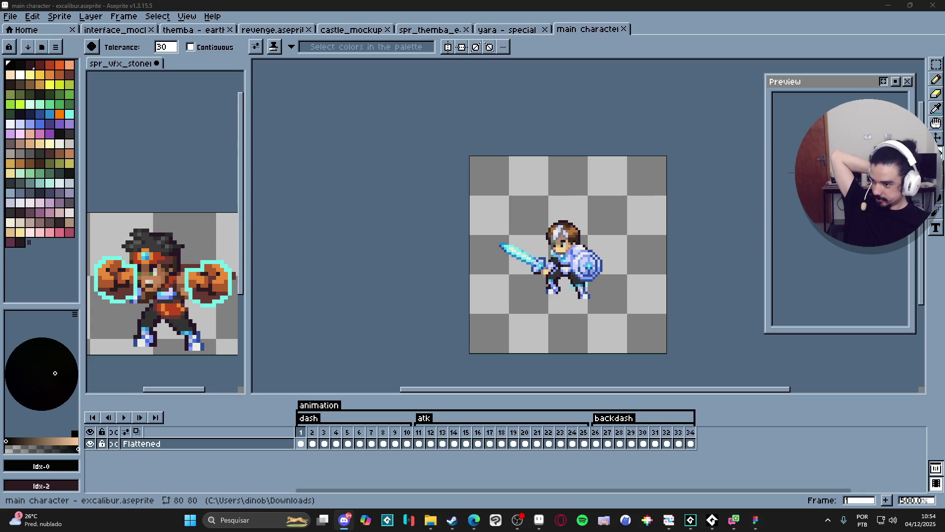
key(alt+Tab)
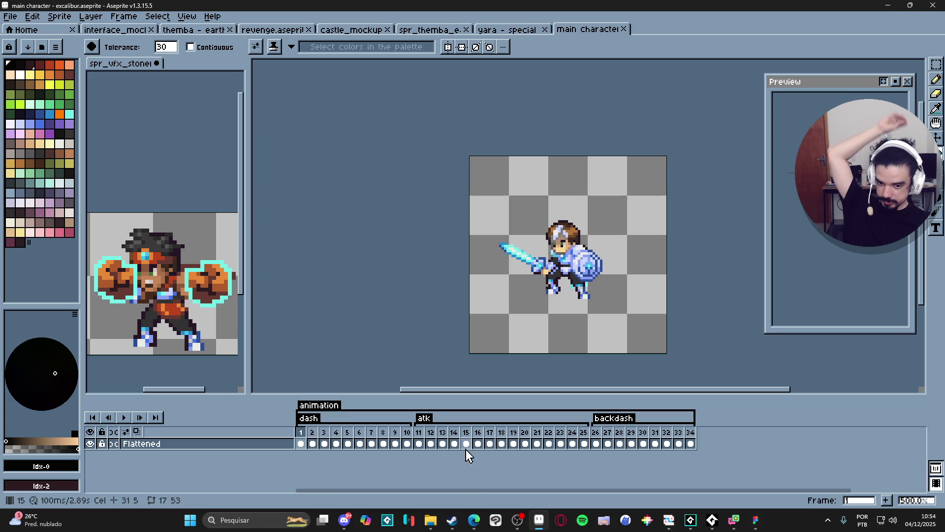
click(473, 520)
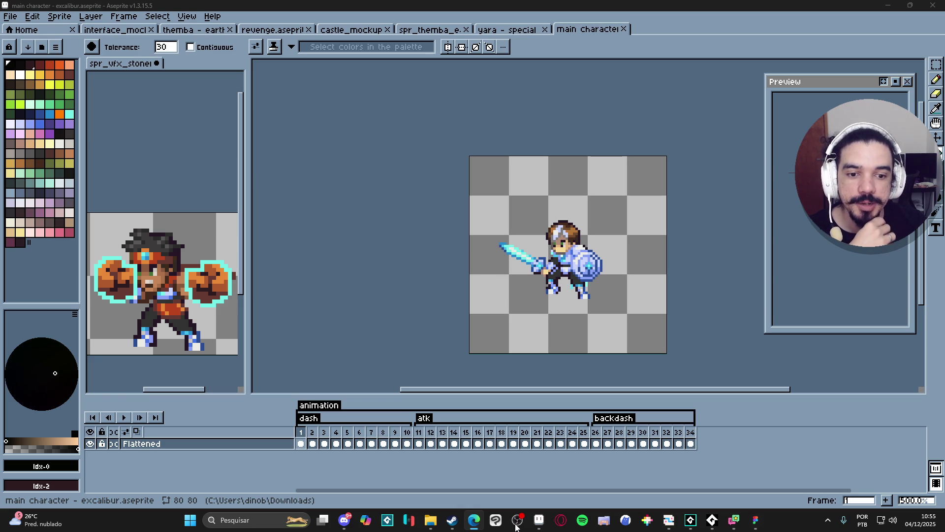
scroll(578, 295, up, 1)
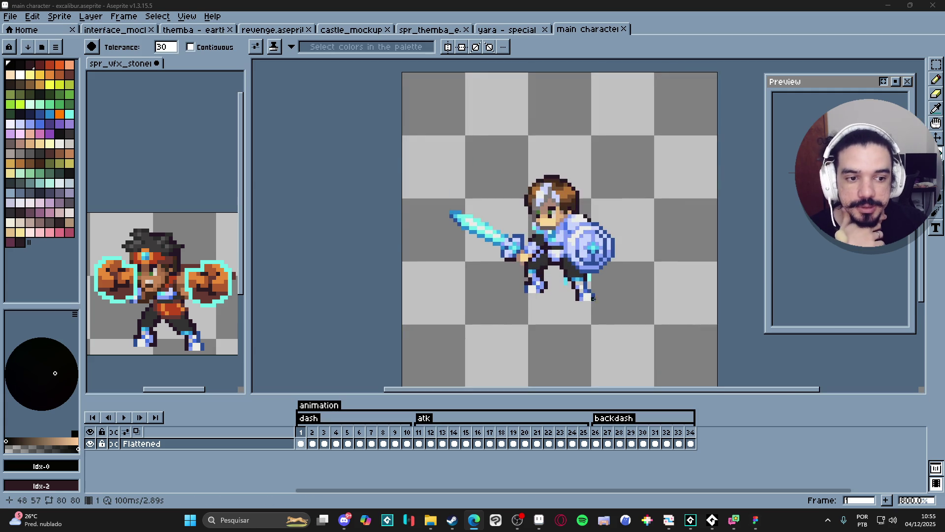
scroll(578, 295, up, 1)
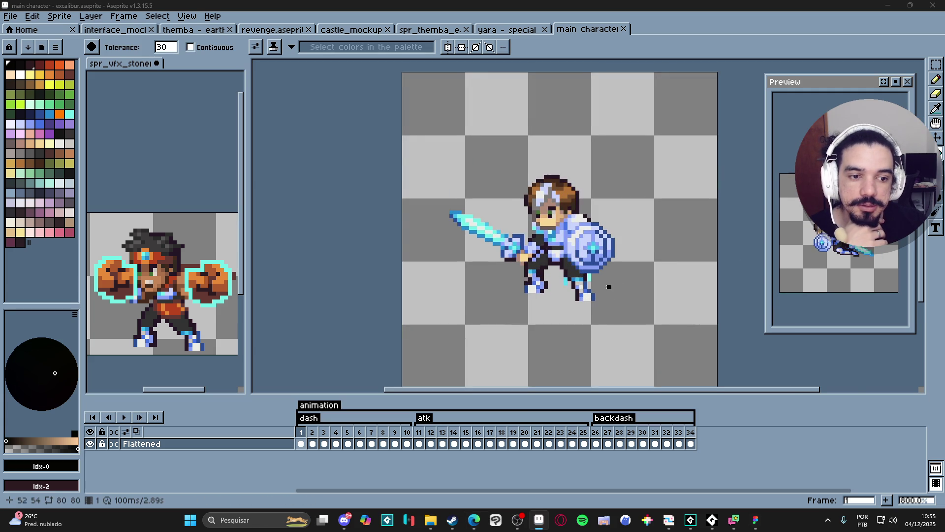
mouse_move(605, 287)
mouse_down()
mouse_move(542, 286)
mouse_move(557, 284)
mouse_up()
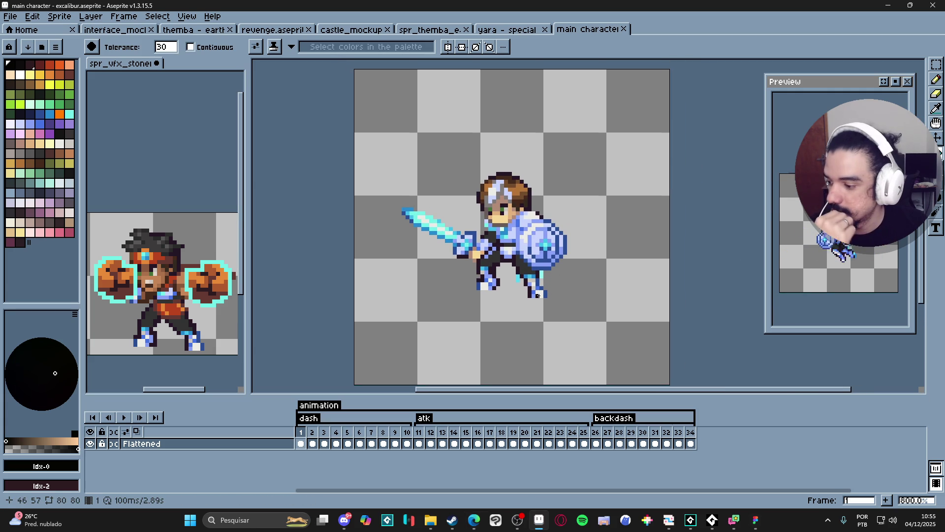
key(alt+Tab)
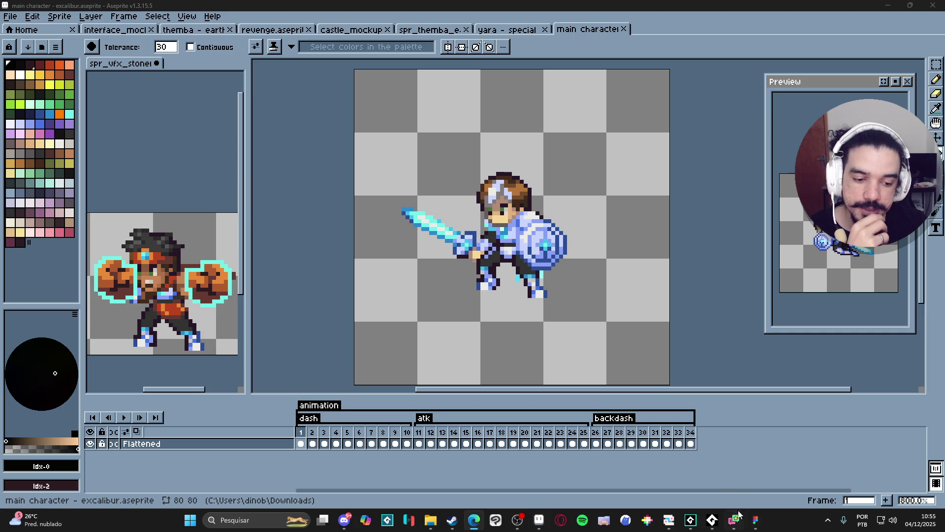
- Open the recent Minecraft_5_plus_2023 project from GameMaker's File menu, saving Spiritalis first
mouse_move(719, 523)
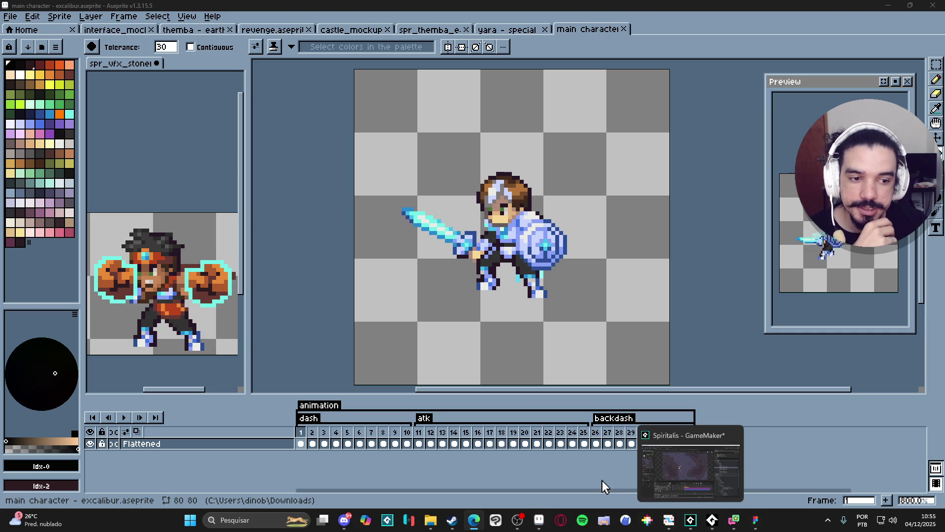
click(692, 521)
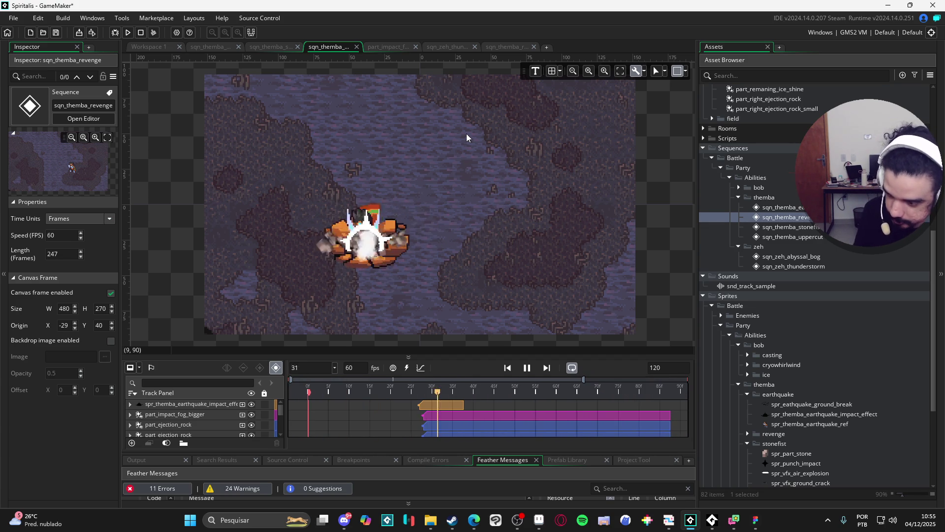
click(14, 18)
mouse_move(55, 59)
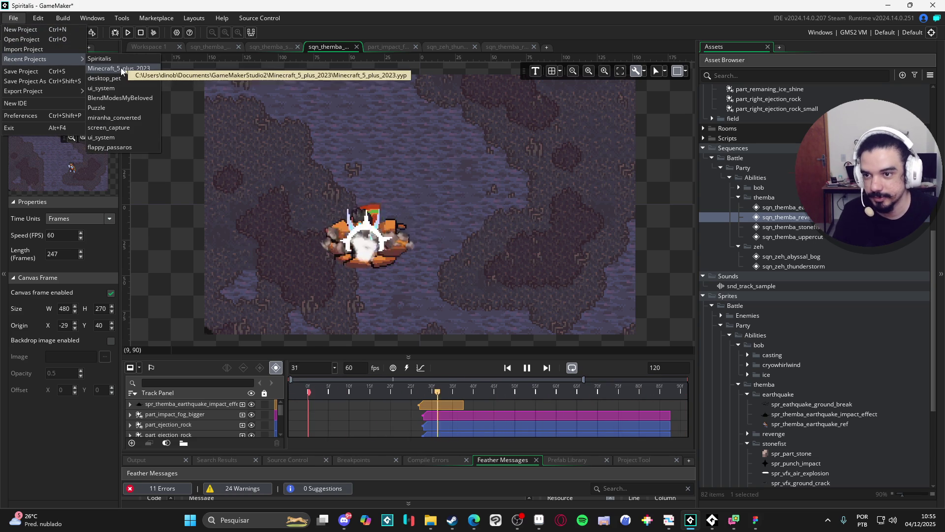
click(141, 76)
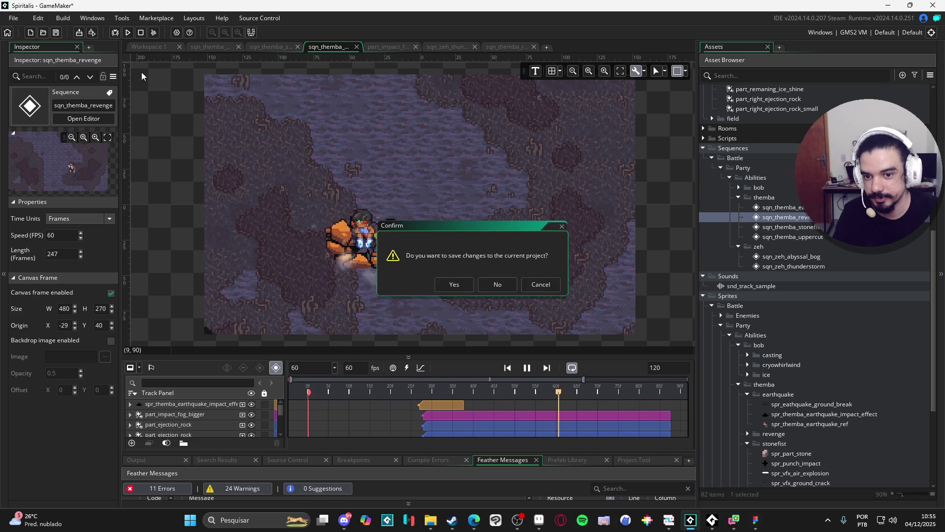
click(453, 285)
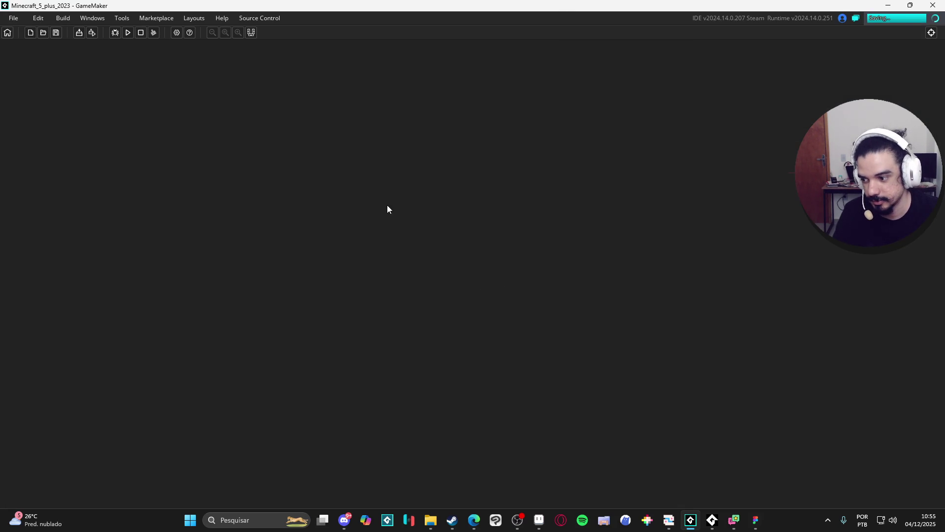
- Run the kart game with F5, drive briefly around the first curve, then close it
key(F5)
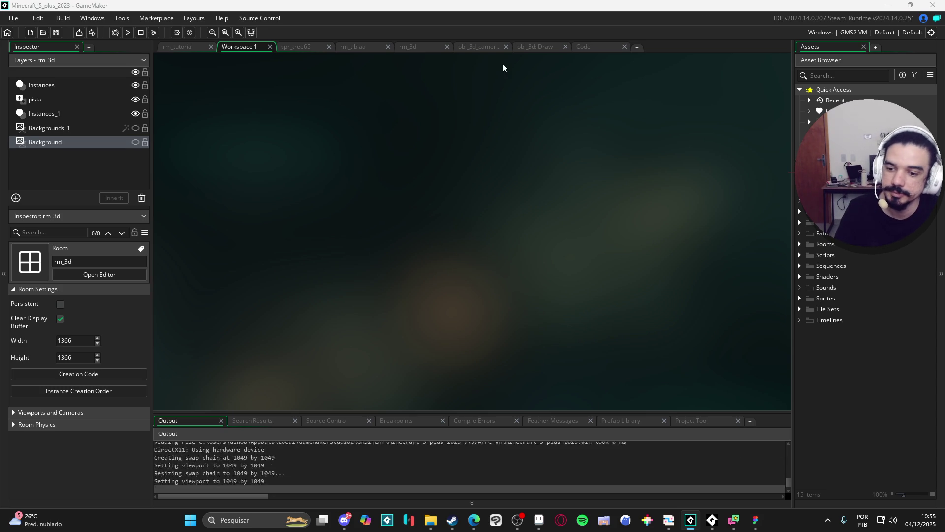
key(Up)
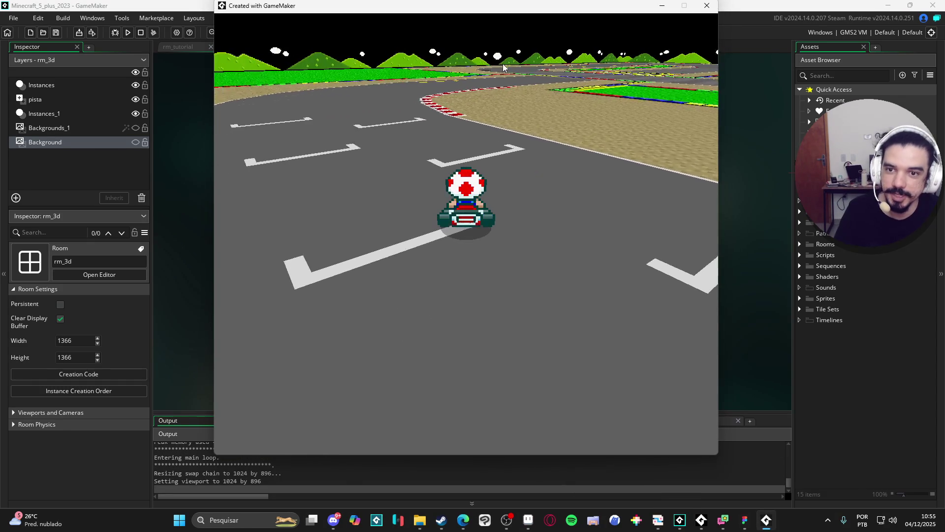
key(Right)
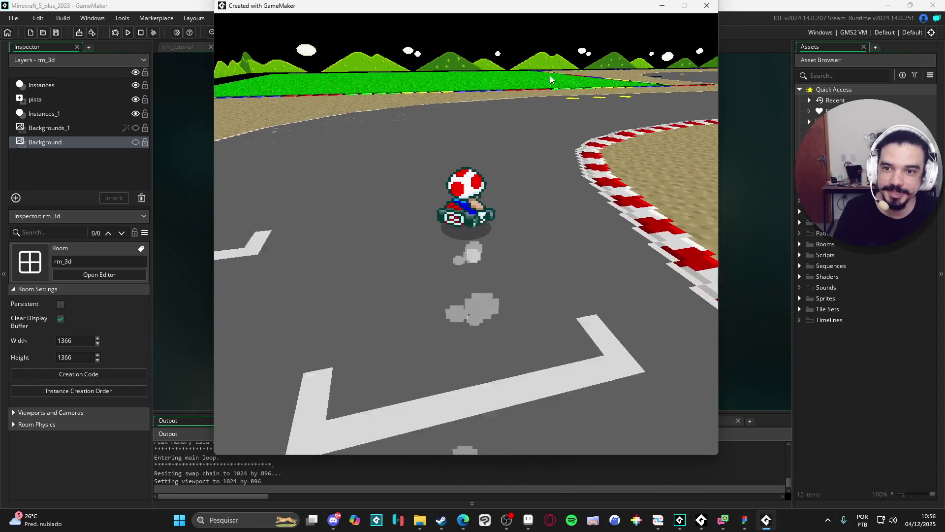
click(707, 5)
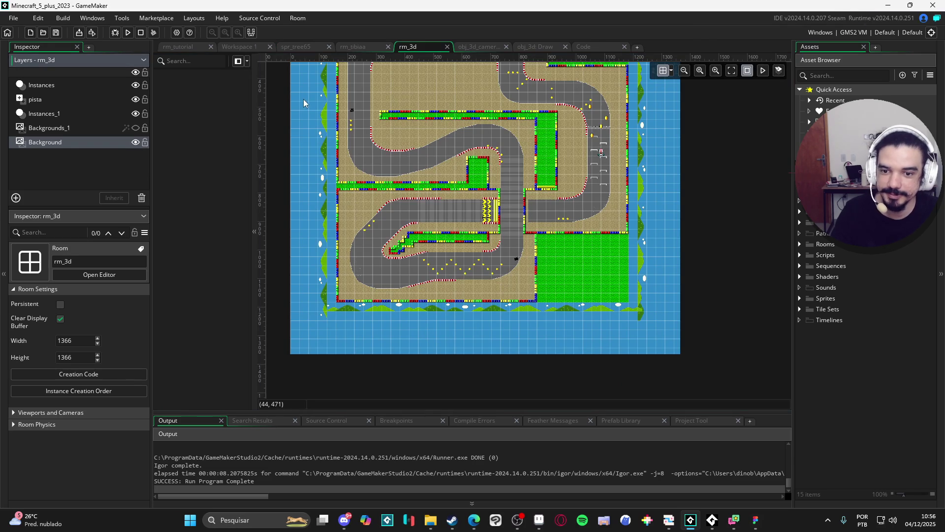
- Relaunch the game and steer Toad's kart across the boost strip and along the curb
key(F5)
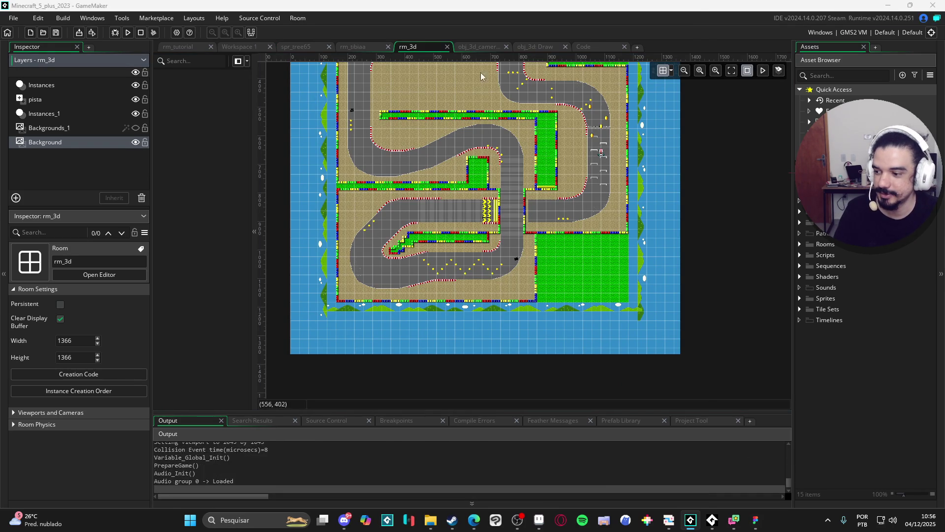
key(Right)
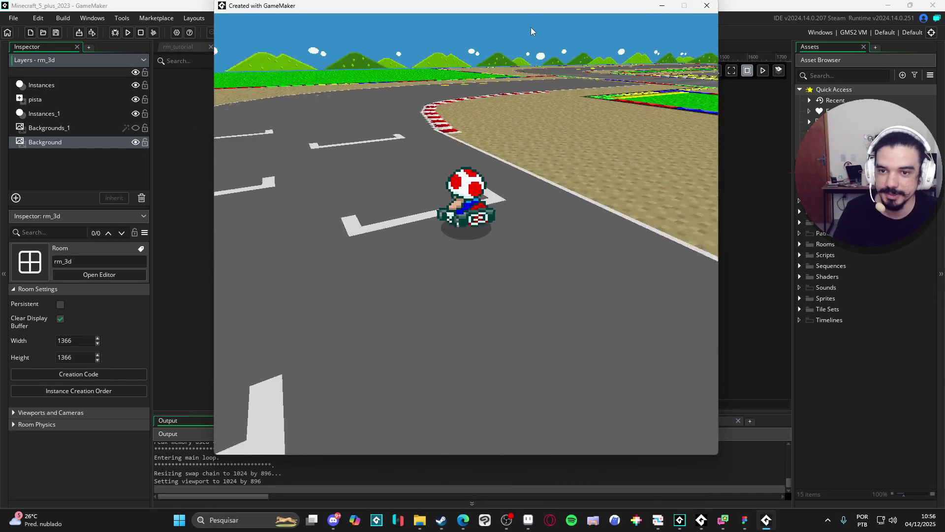
key(Right)
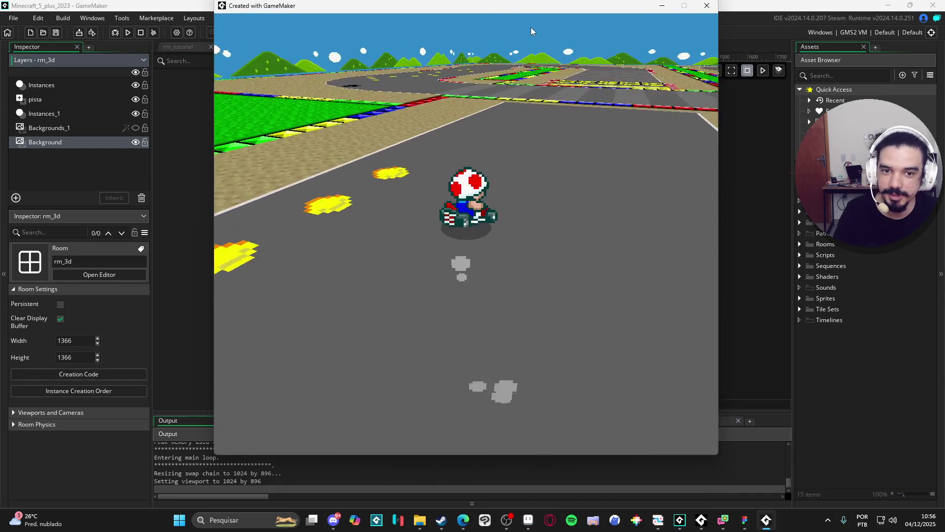
key(Right)
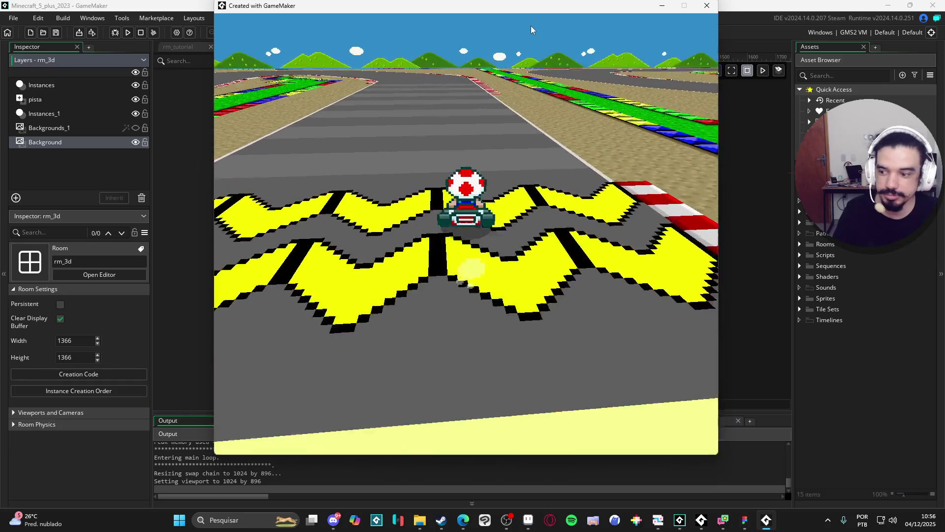
key(Right)
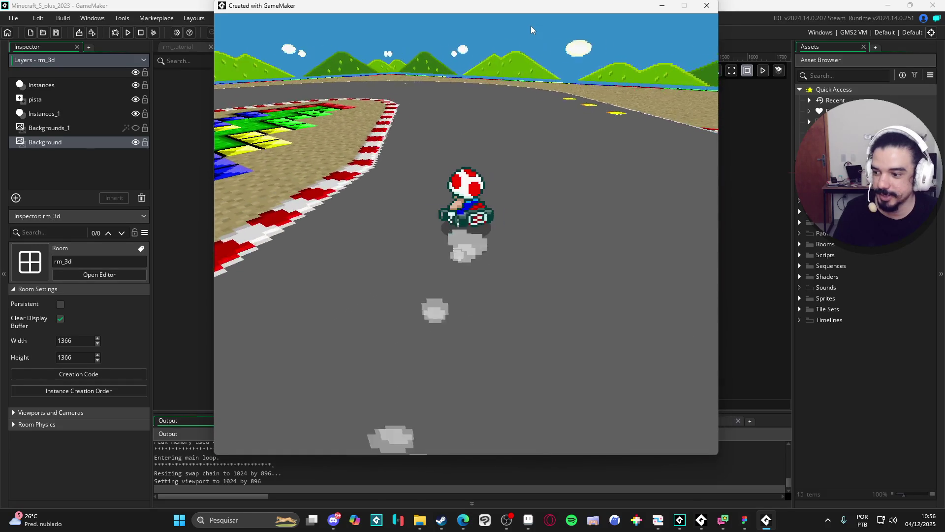
key(Left)
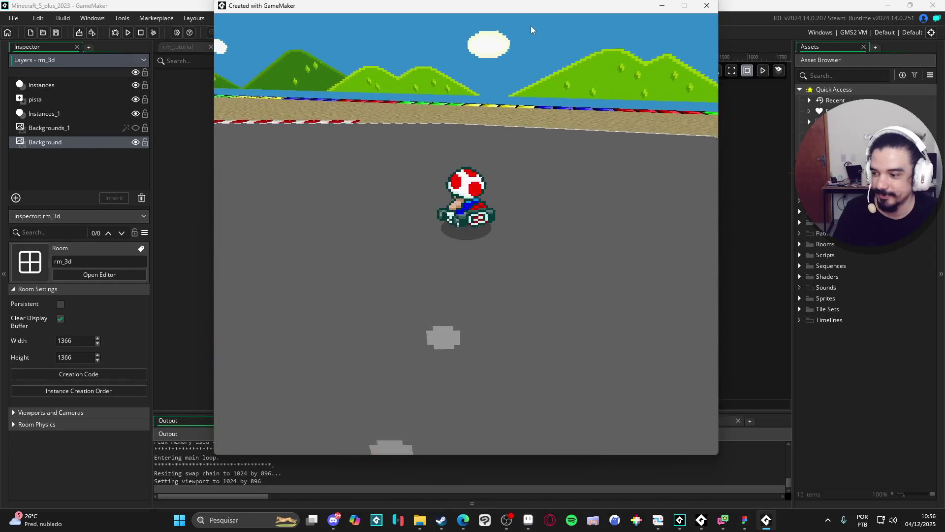
key(Left)
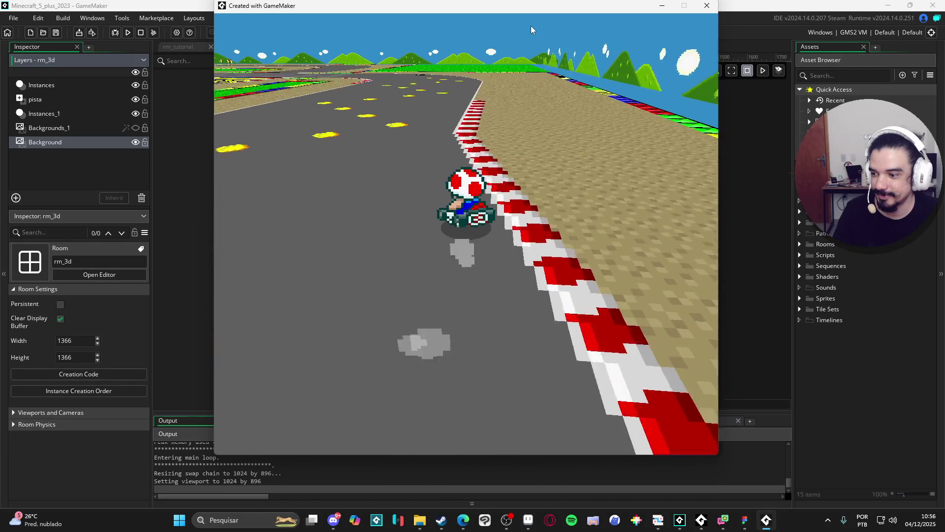
key(Left)
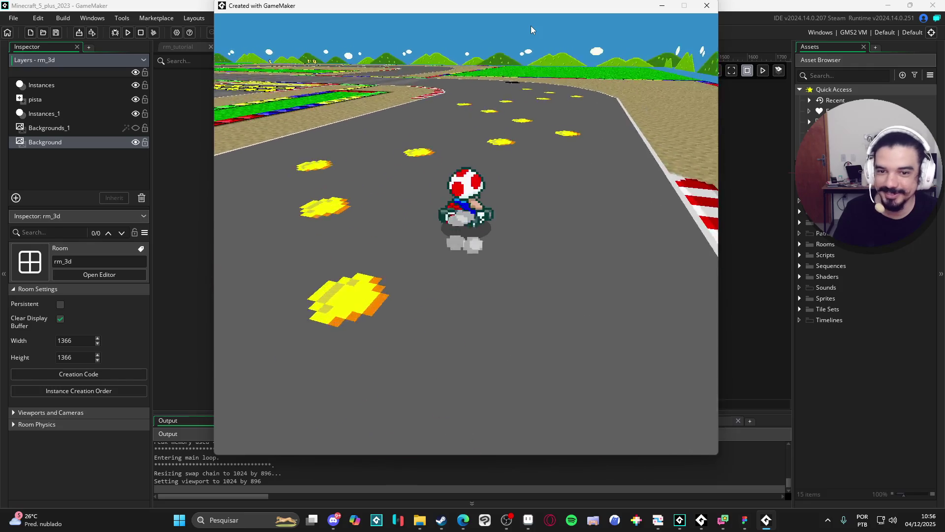
key(Left)
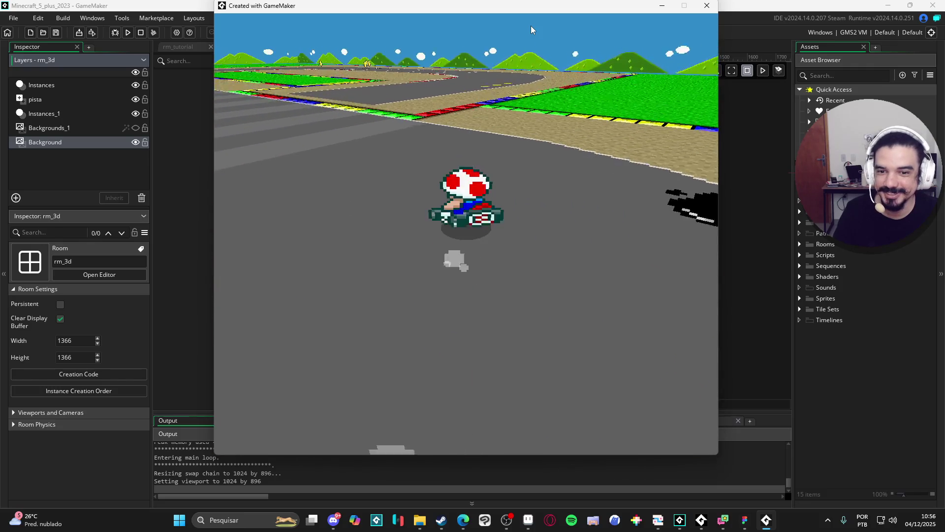
key(Left)
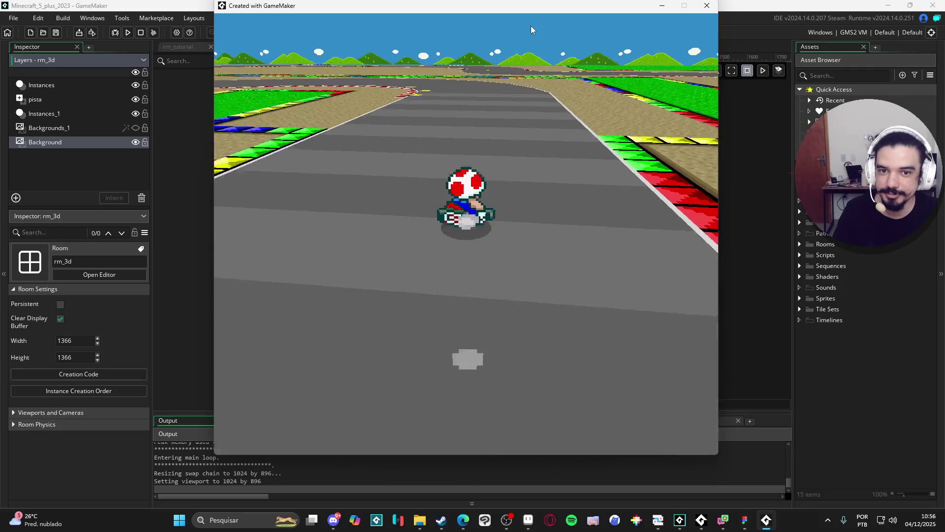
- Drift through the bends, drive through the item boxes, and cross the start line
key(Right)
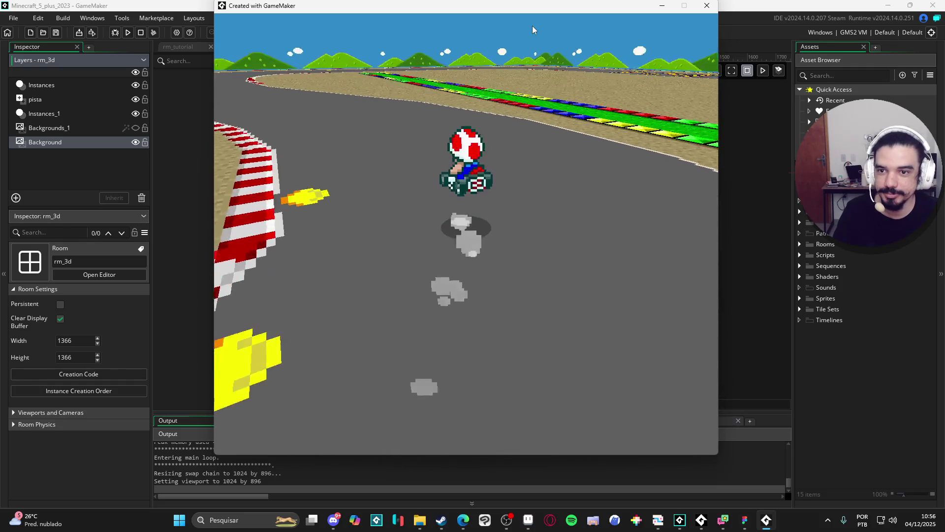
key(Right)
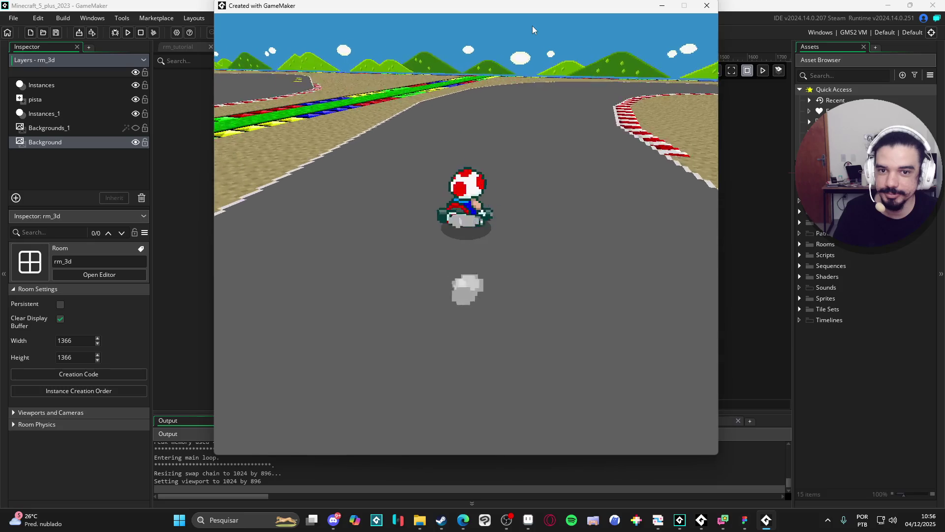
key(Right)
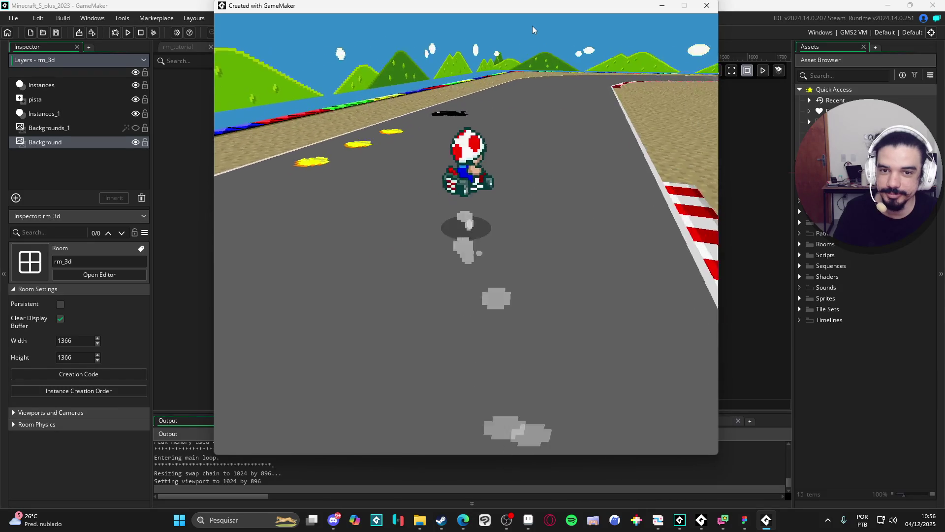
key(Right)
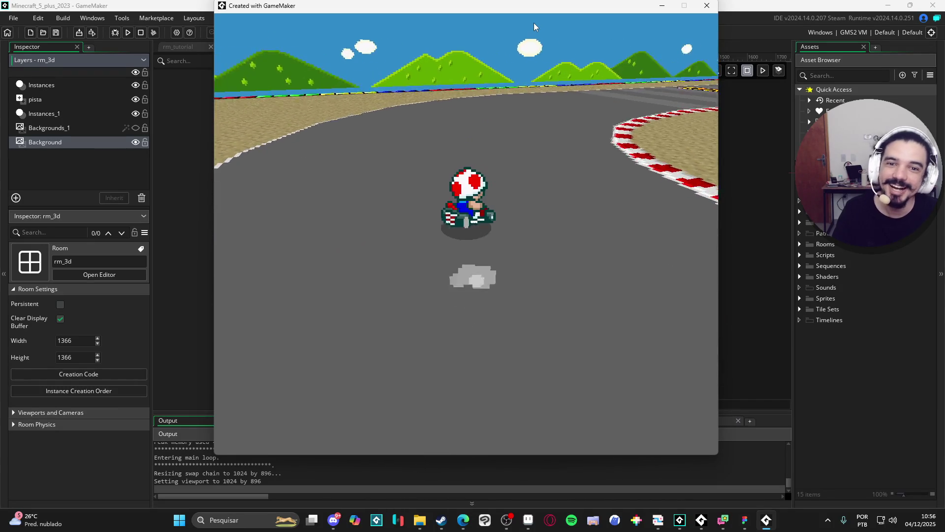
key(Right)
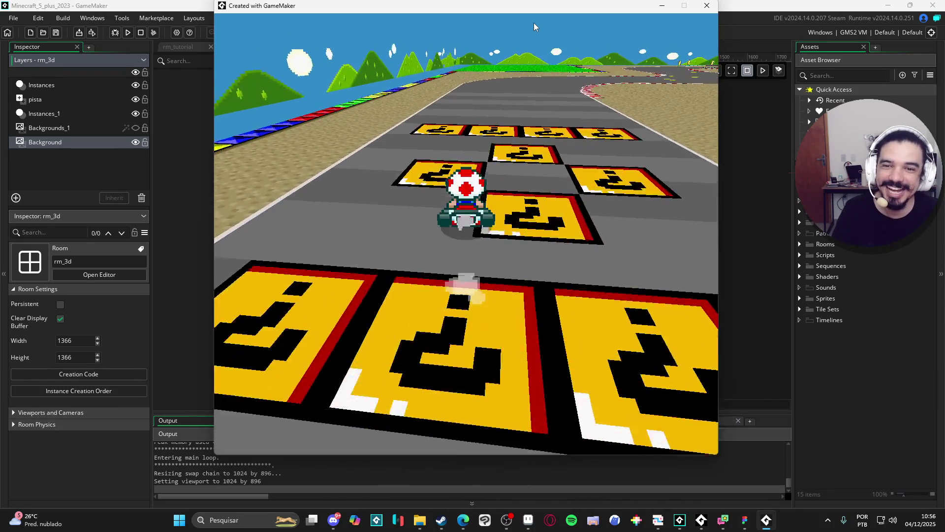
key(Right)
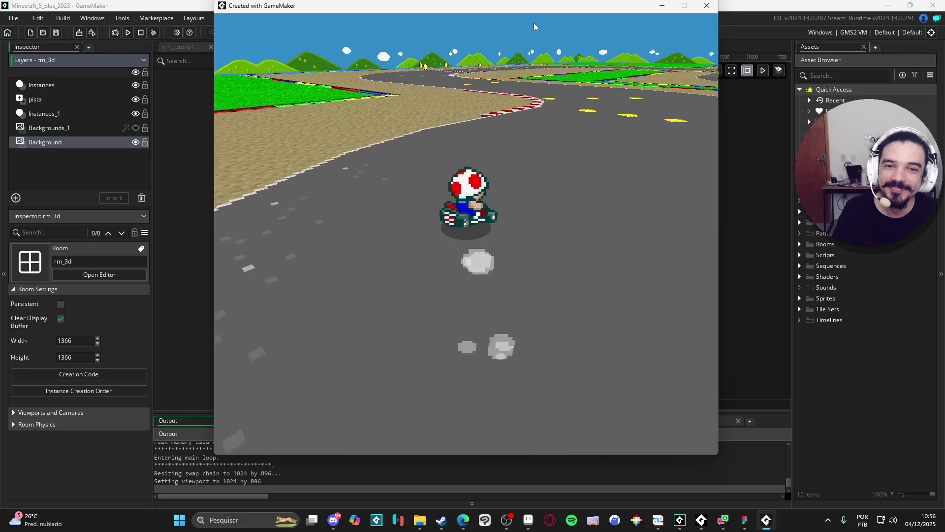
key(Right)
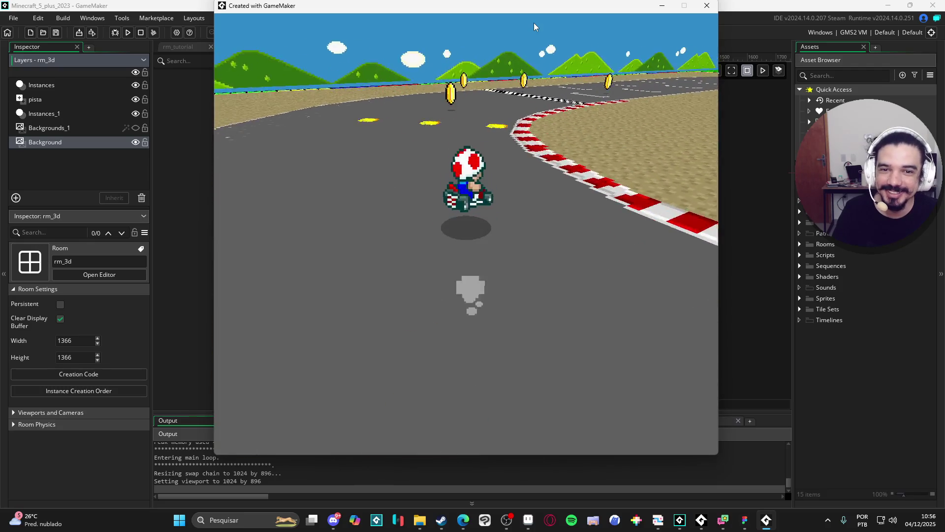
key(Right)
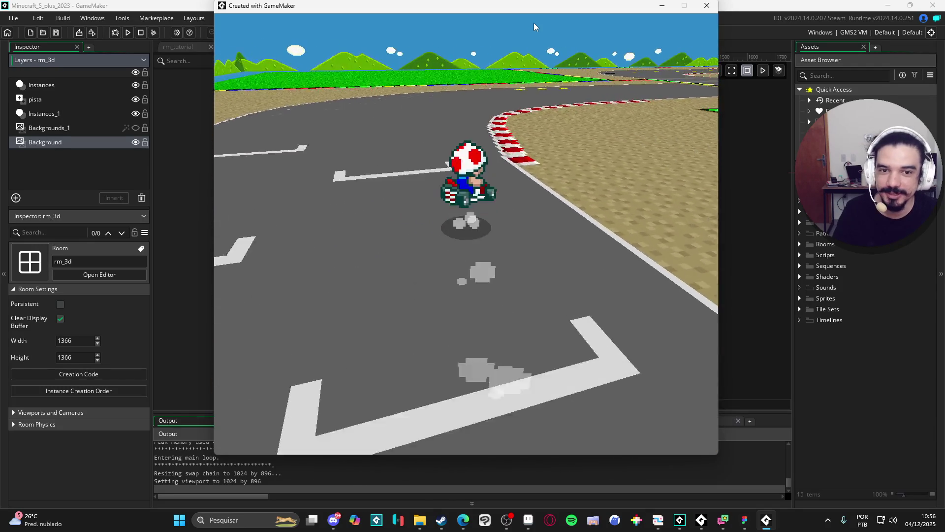
key(Right)
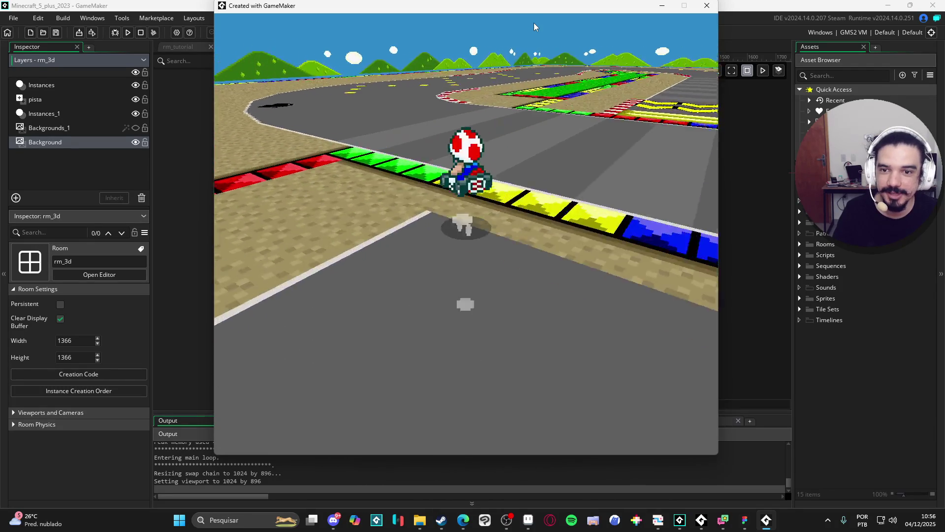
key(Left)
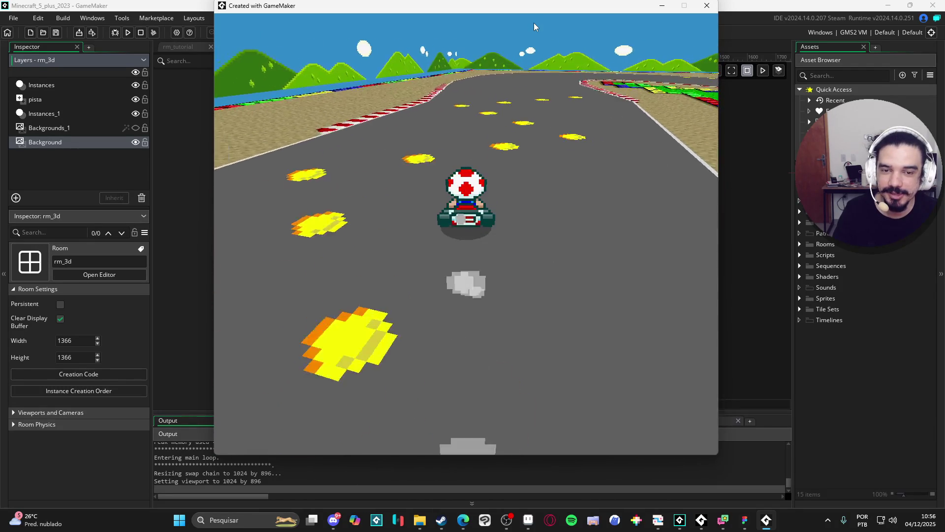
key(Right)
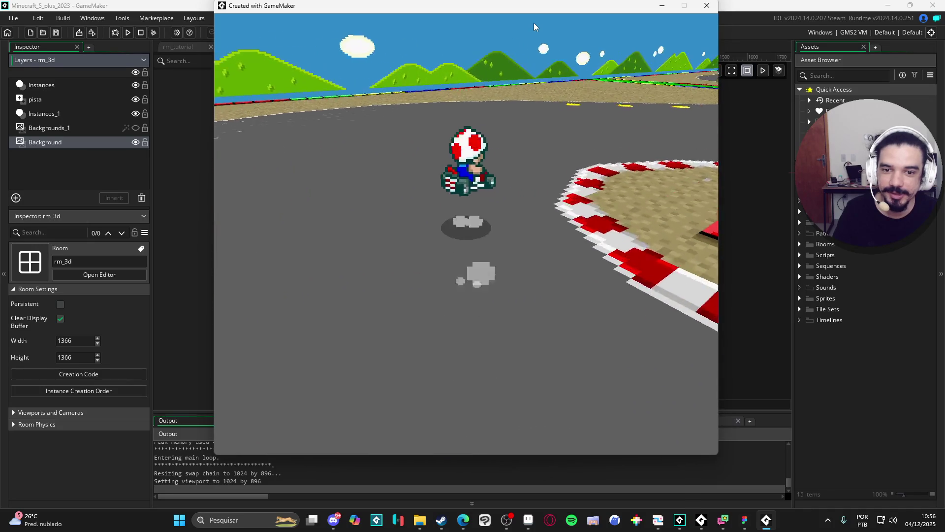
key(Right)
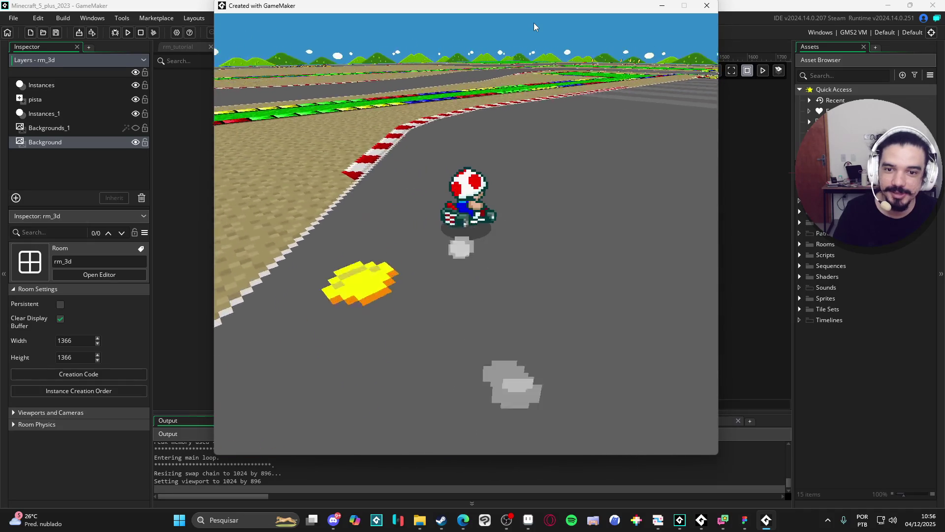
key(Right)
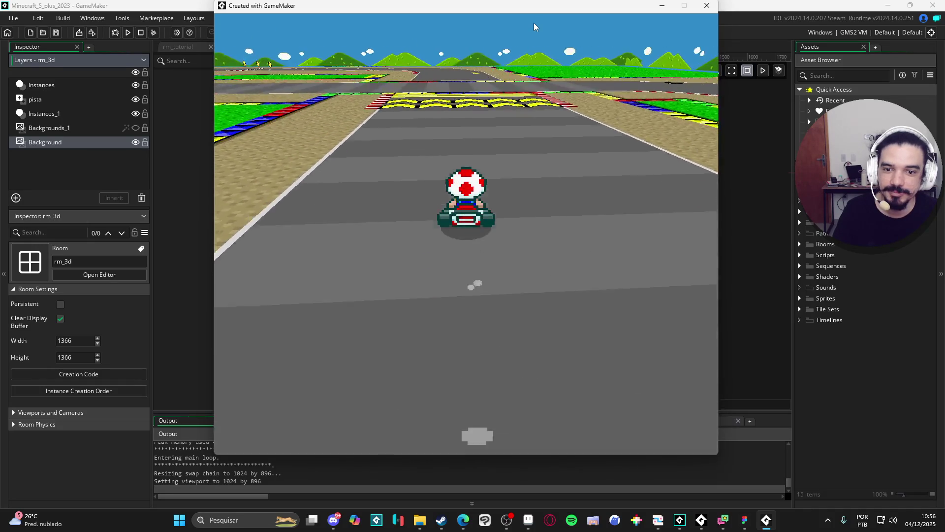
key(Up)
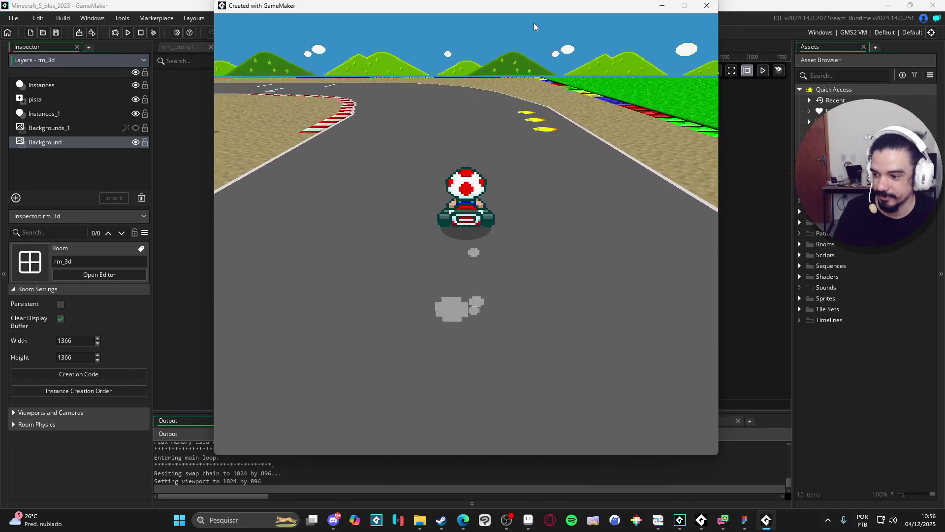
- Follow the curve past the rainbow barrier and drive on past the coins
key(Left)
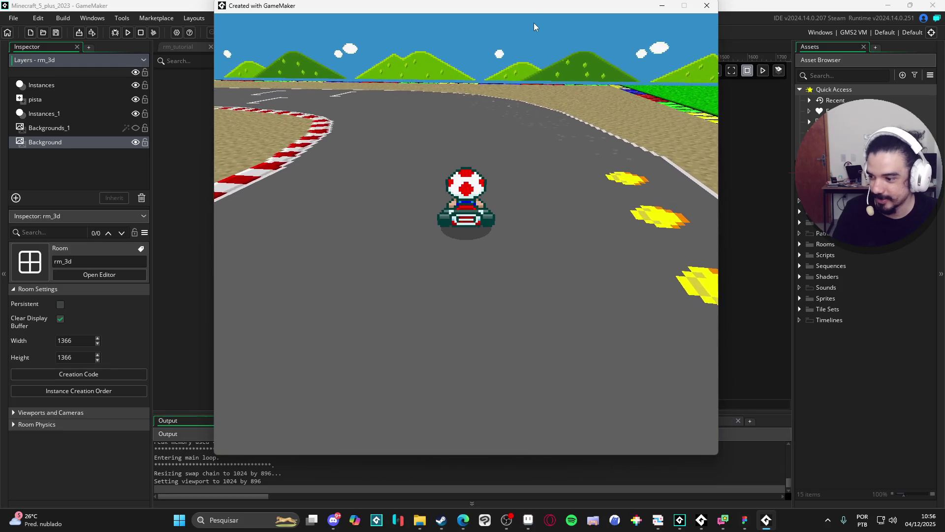
key(Left)
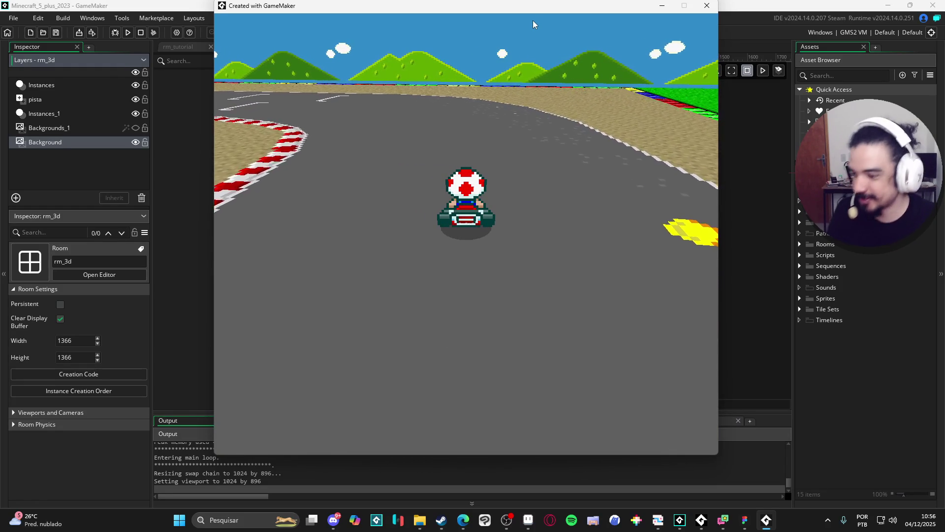
key(Right)
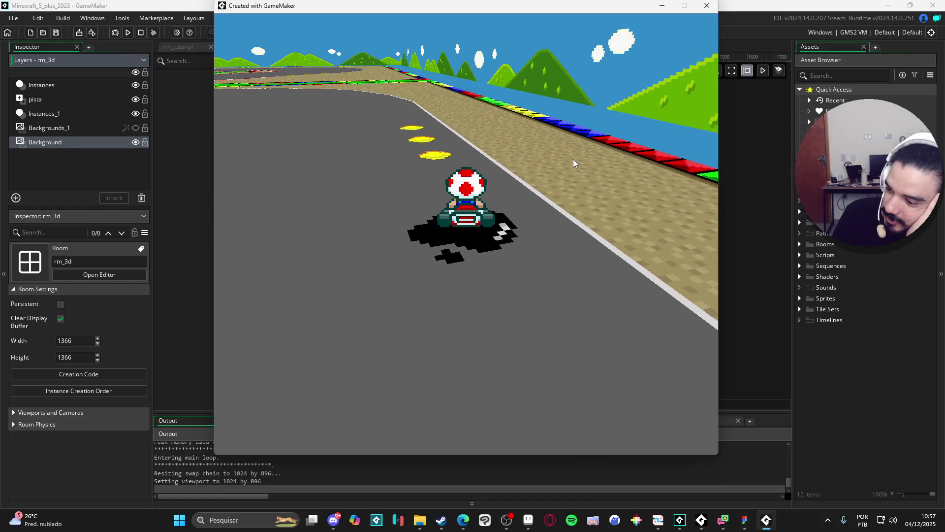
key(Left)
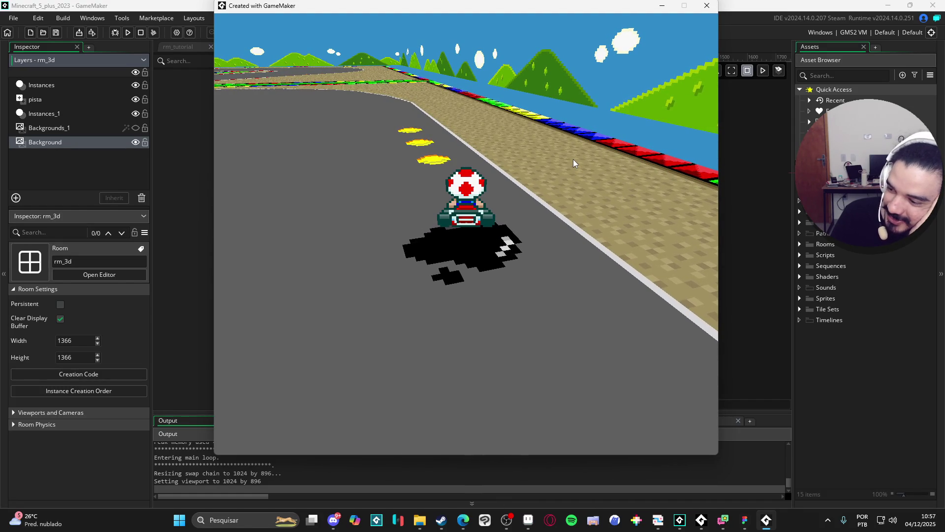
key(Up)
key(Left)
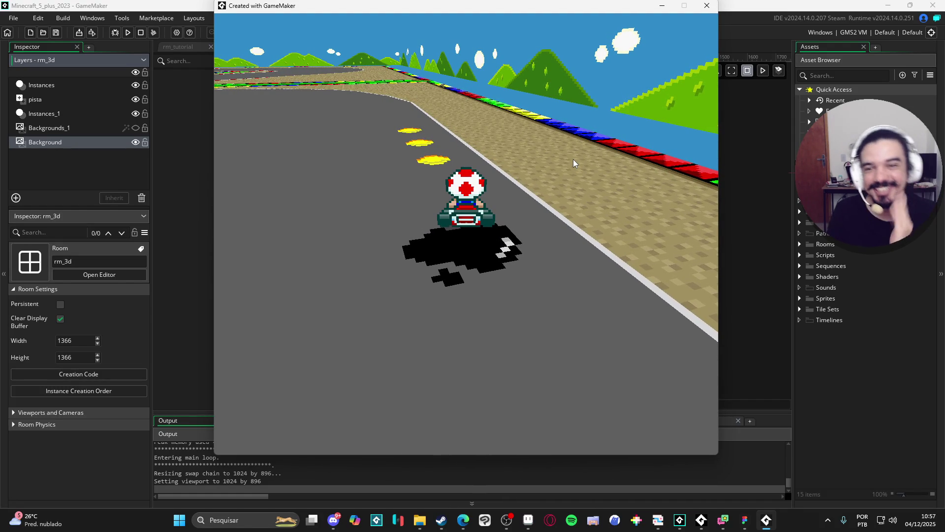
key(Up)
key(Left)
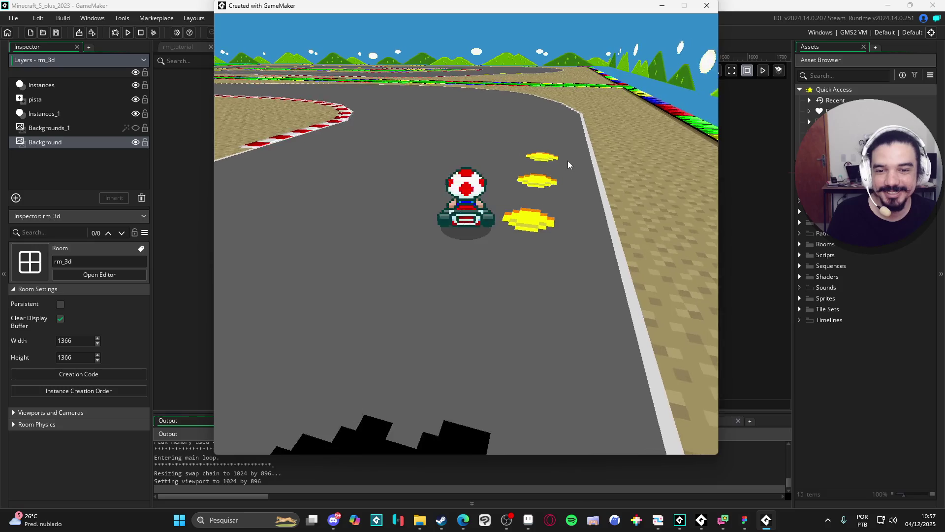
key(Up)
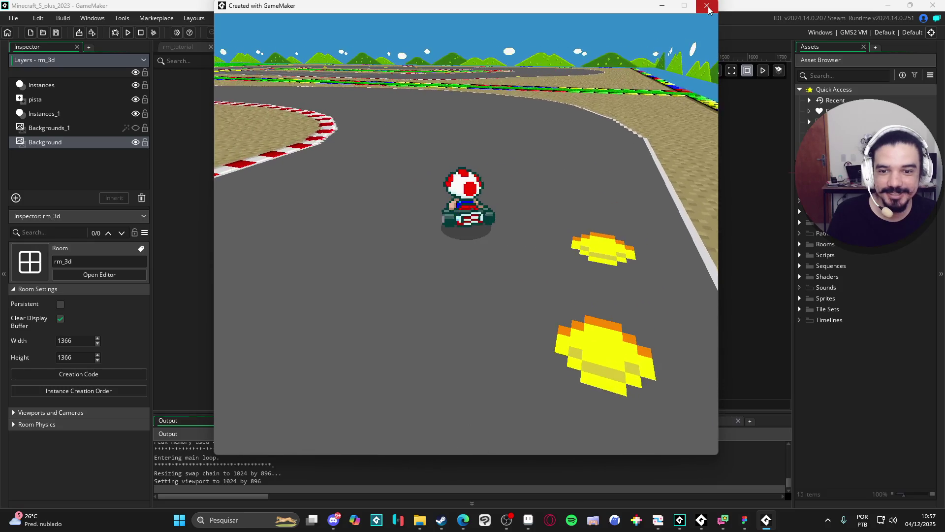
- Close the kart game, pan up to the top of the rm_3d room, and minimize GameMaker
click(706, 6)
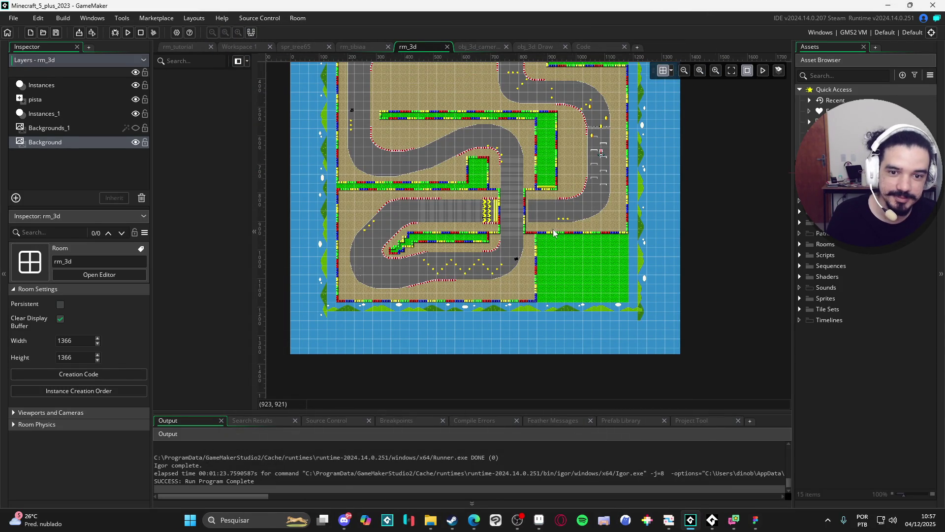
mouse_move(553, 233)
mouse_down()
mouse_move(556, 324)
mouse_move(557, 309)
mouse_up()
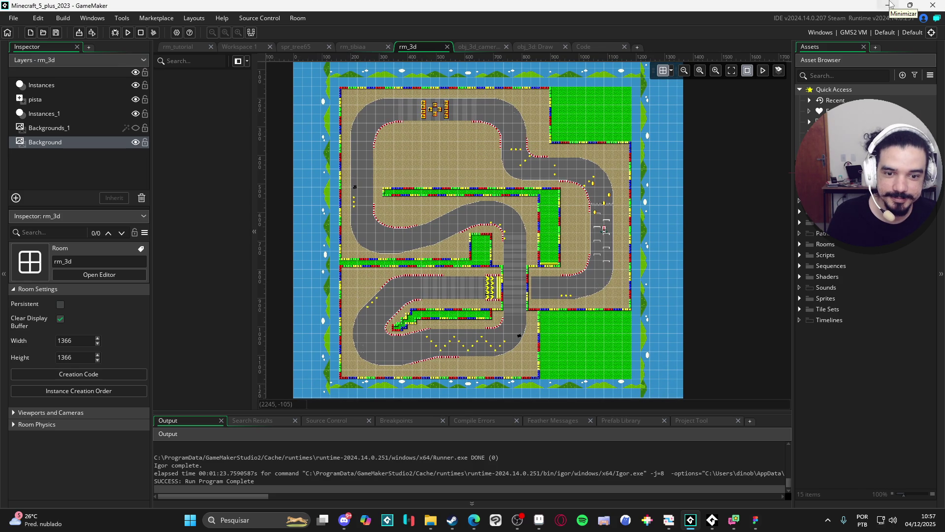
click(889, 5)
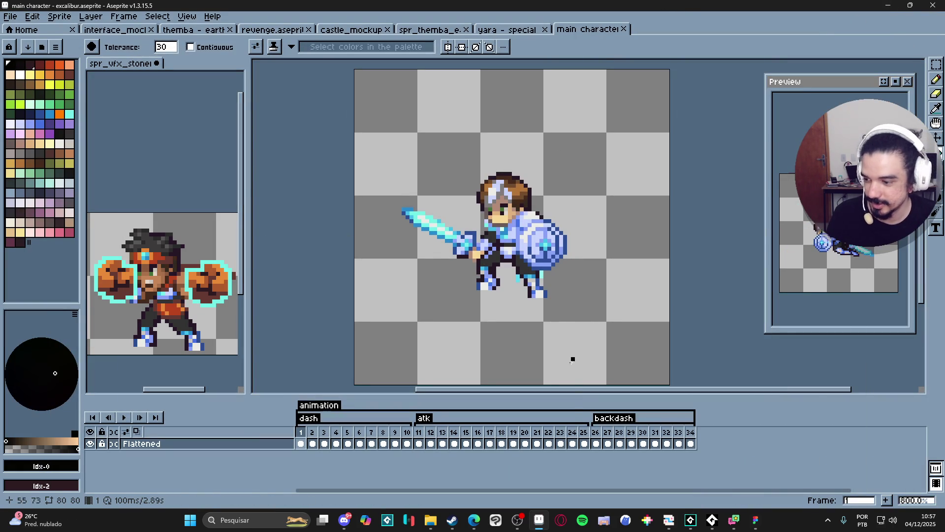
- Restore GameMaker from the taskbar so the rm_3d kart track room is back in front
click(712, 521)
click(711, 520)
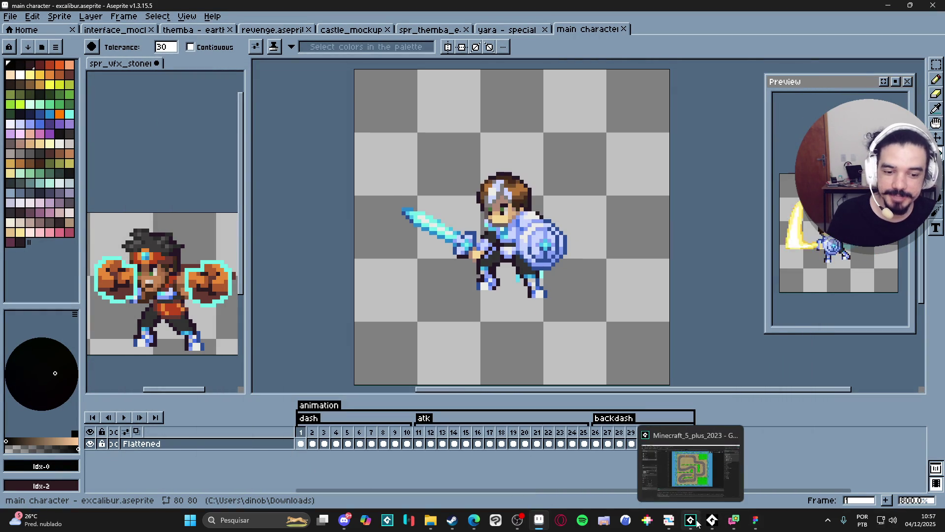
click(696, 523)
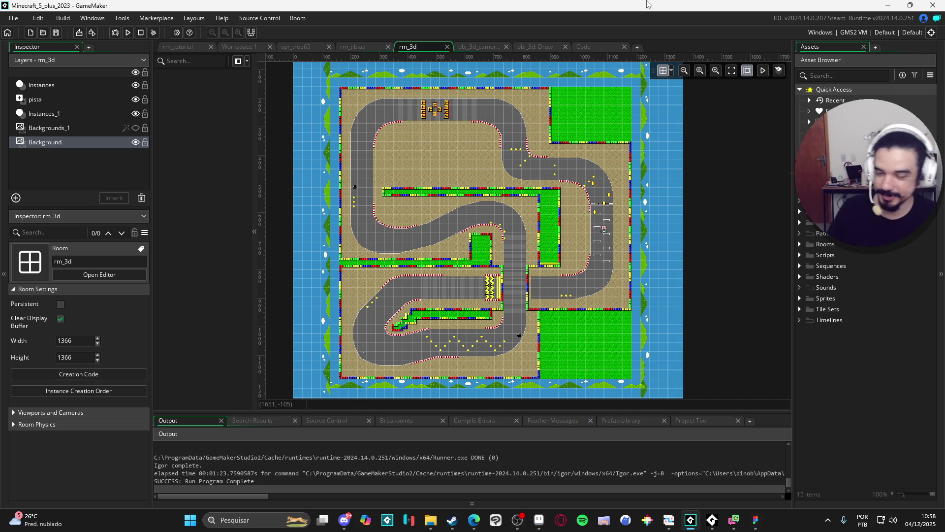
- Reopen Spiritalis from File > Recent Projects, landing on the sqn_themba_revenge sequence
click(13, 18)
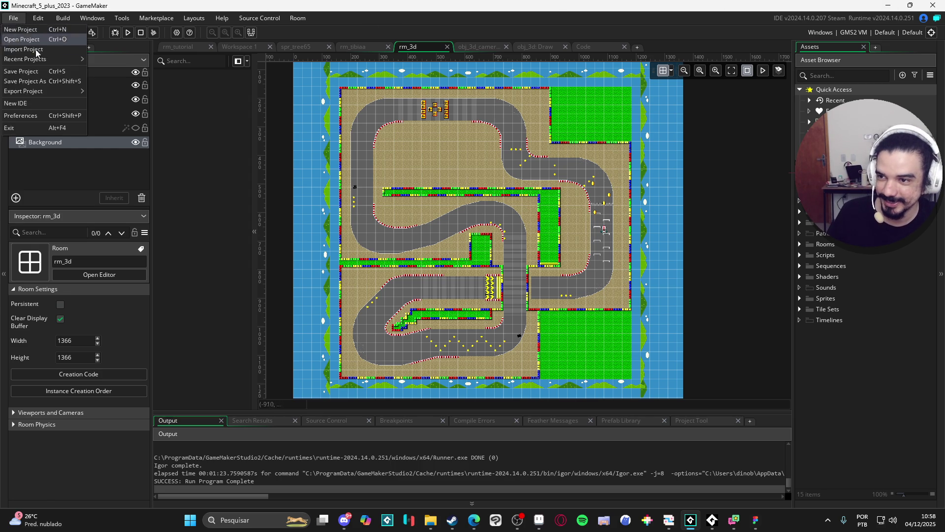
mouse_move(59, 58)
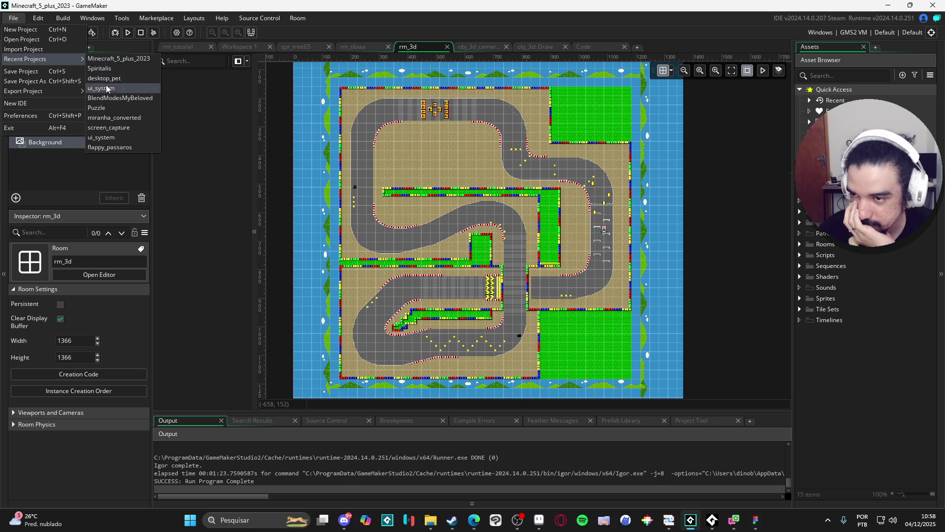
click(119, 69)
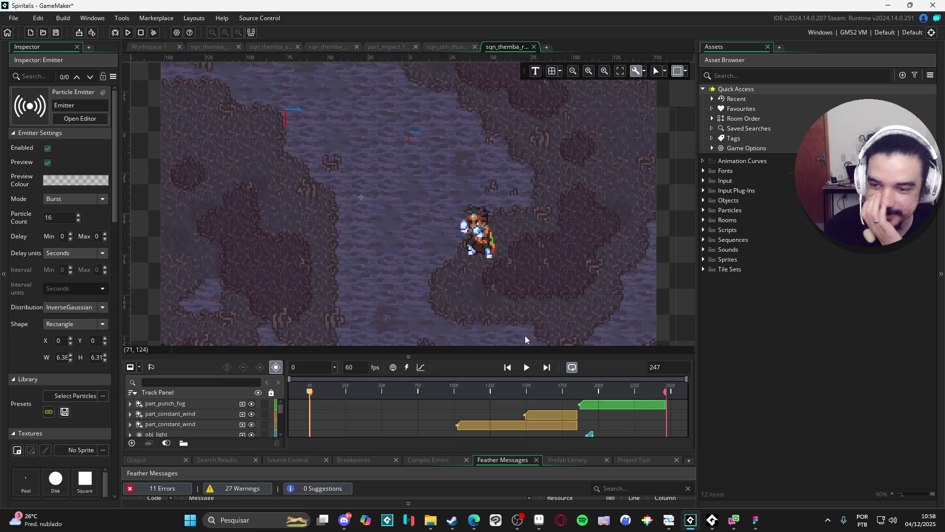
- Replay sqn_themba_revenge, then switch to the Themba earthquake sequence and play its effects
click(527, 367)
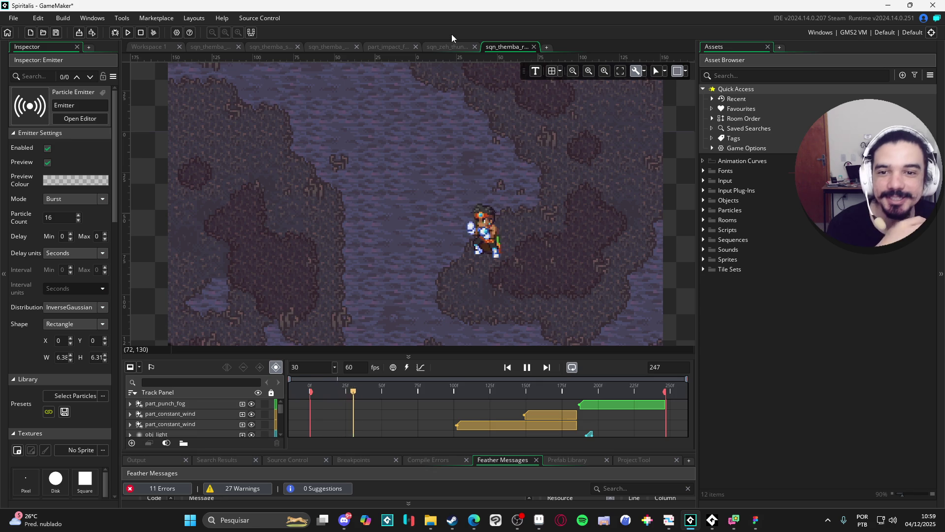
click(442, 47)
click(388, 47)
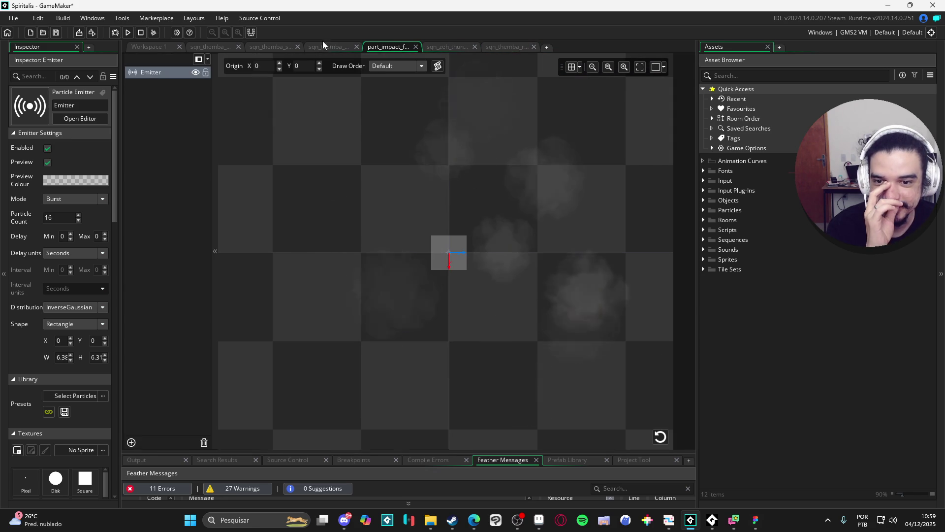
click(326, 46)
click(520, 367)
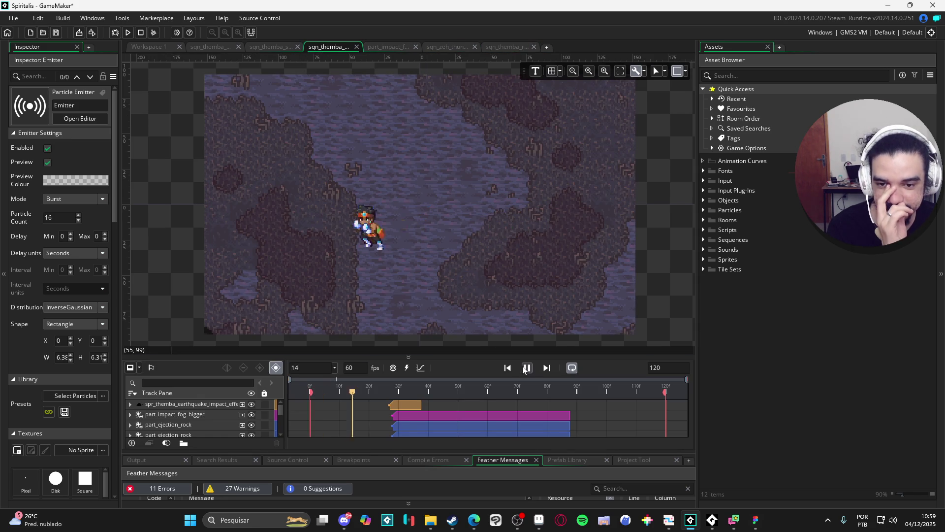
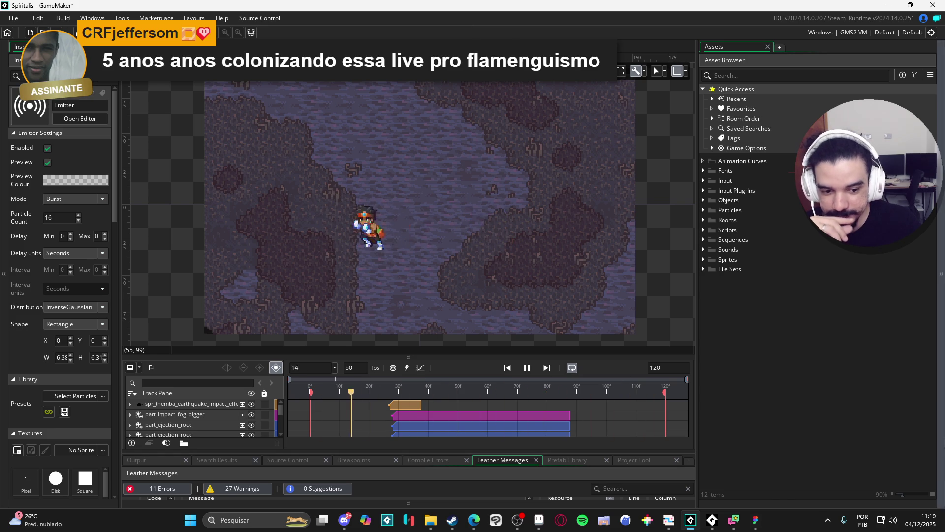
- Switch to the excalibur main character sprite in Aseprite and play its animation, then stop it
mouse_move(759, 520)
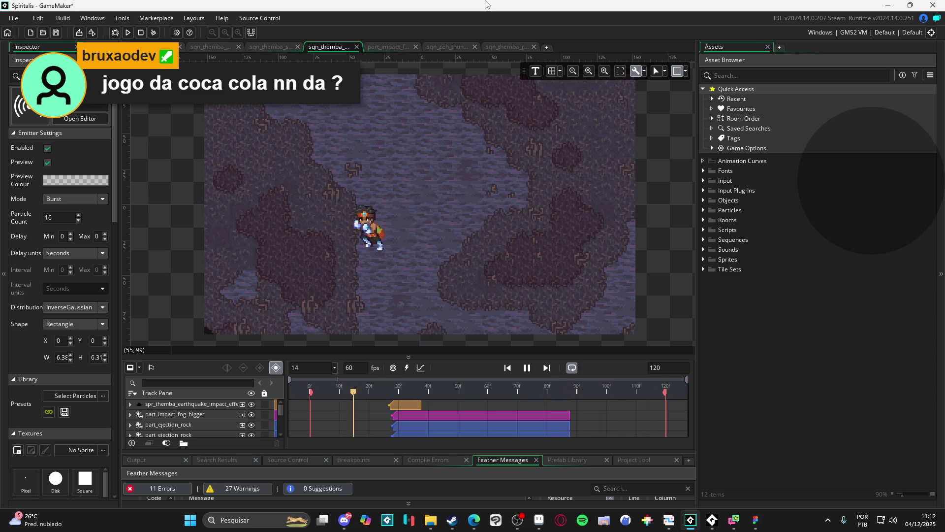
click(539, 519)
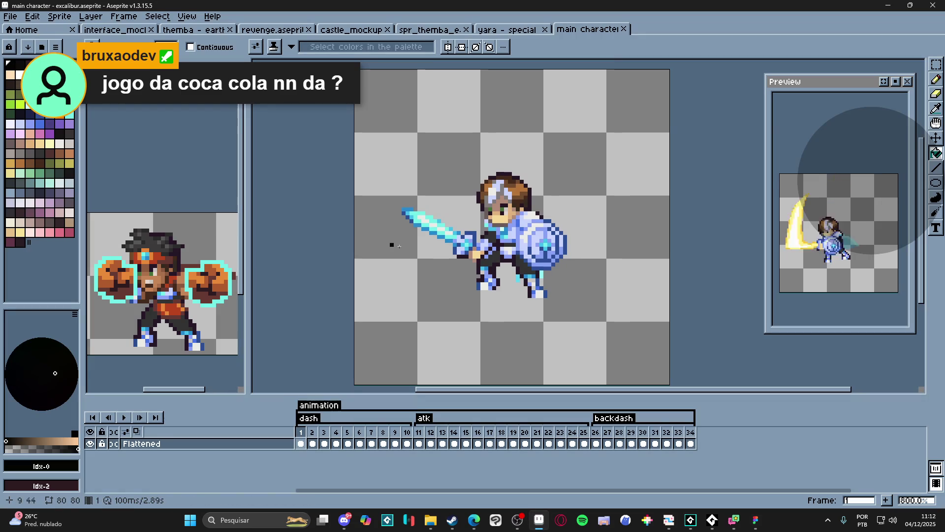
scroll(495, 284, right, 1)
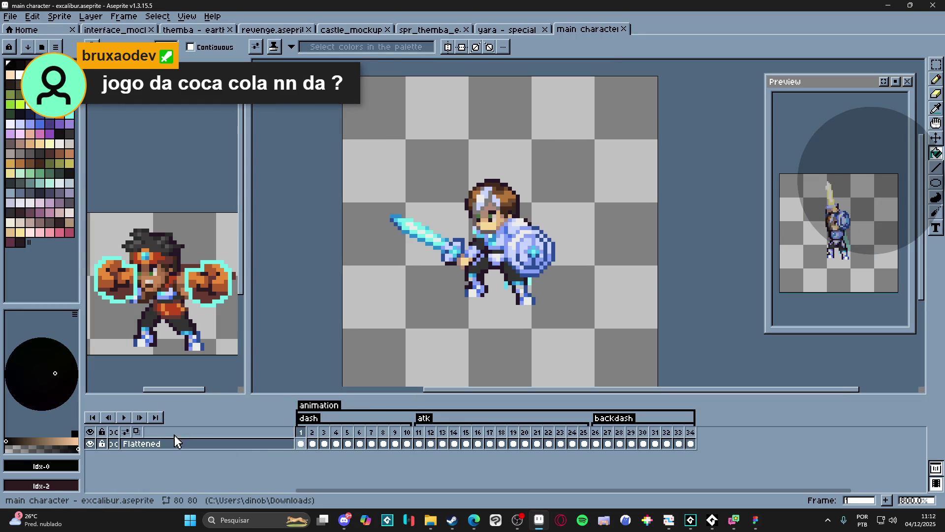
click(124, 418)
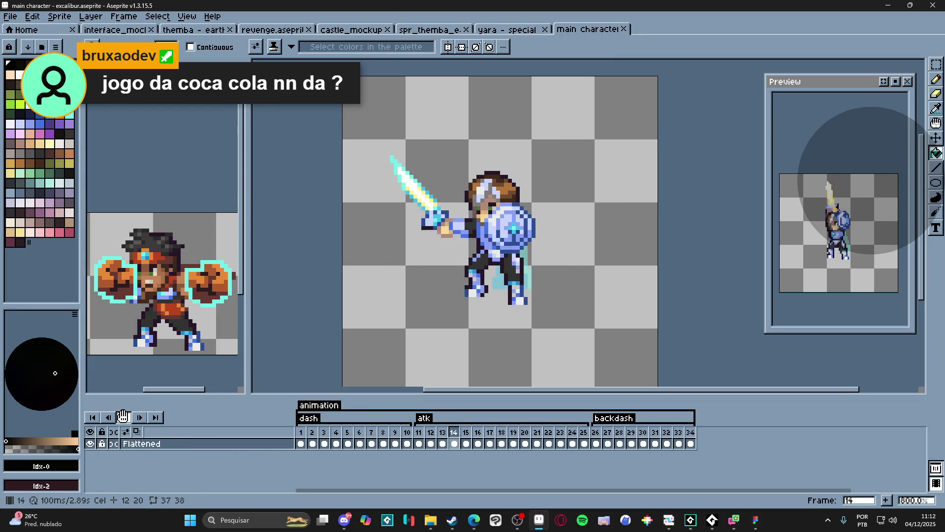
click(123, 417)
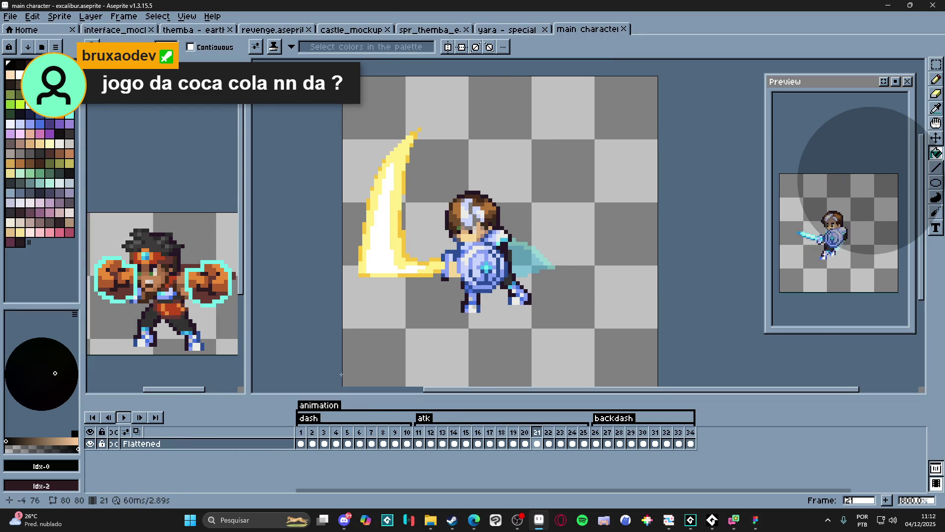
- Step through the atk tag's frames 11 to 18, including the sword-raised pose
click(418, 429)
click(431, 436)
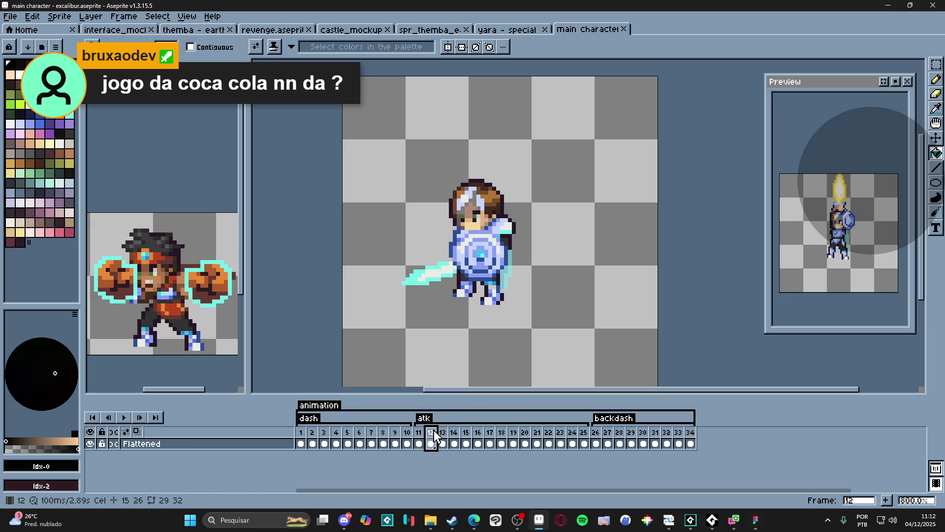
click(443, 437)
click(454, 436)
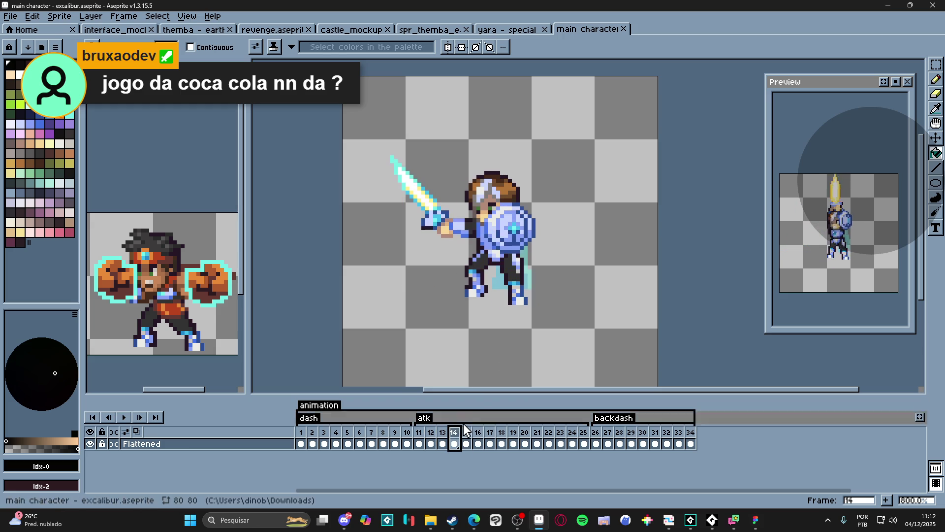
click(465, 436)
click(478, 436)
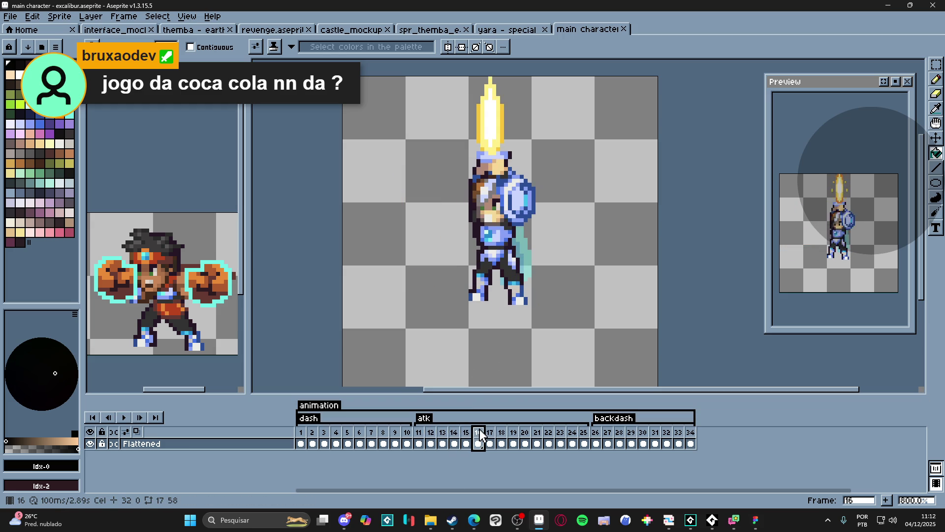
click(503, 436)
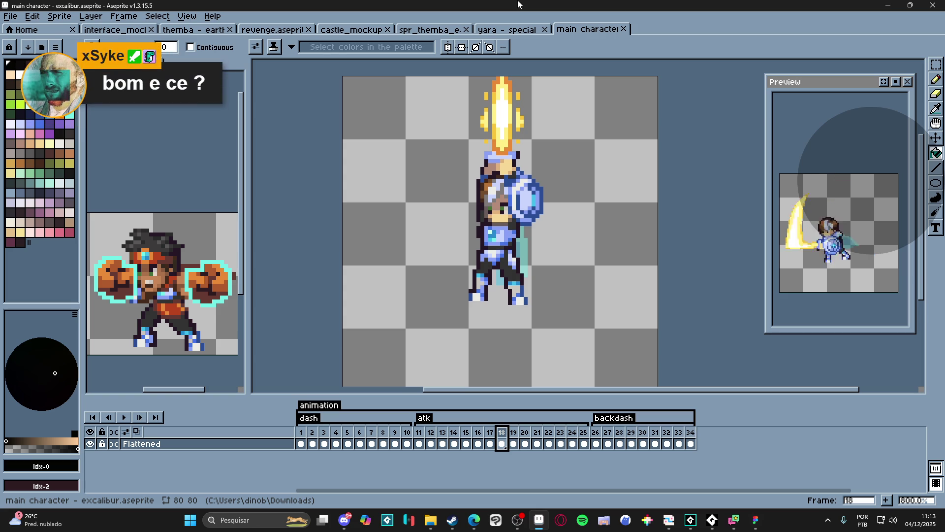
- Switch from Aseprite back to the GameMaker project via the taskbar
click(693, 522)
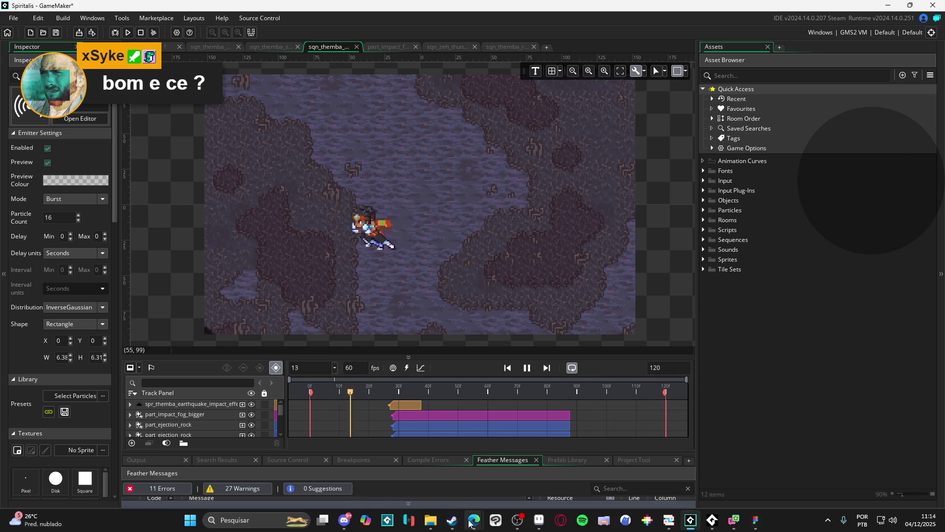
mouse_move(455, 526)
mouse_move(339, 526)
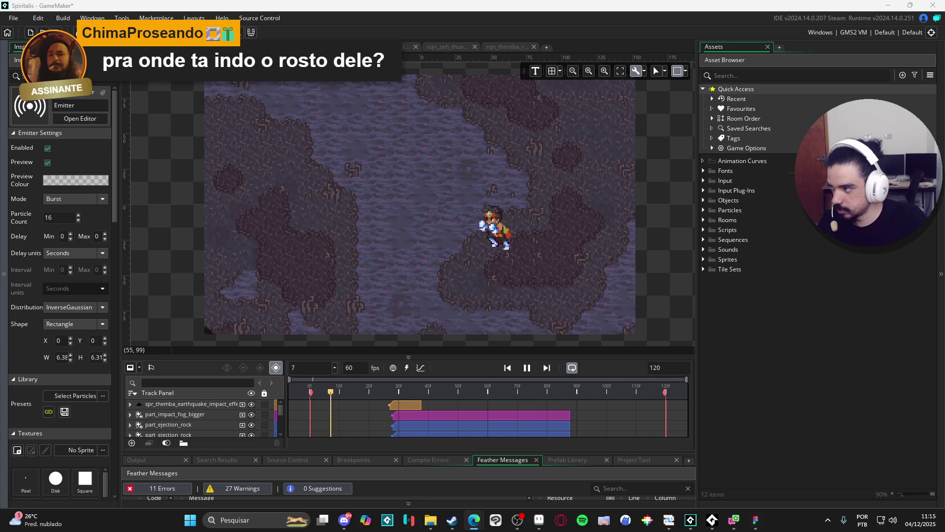
- Open the IGN 'Metroid Prime 4: Beyond – First 12 Minutes of Gameplay' video from the search results, then pause it
key(alt+Tab)
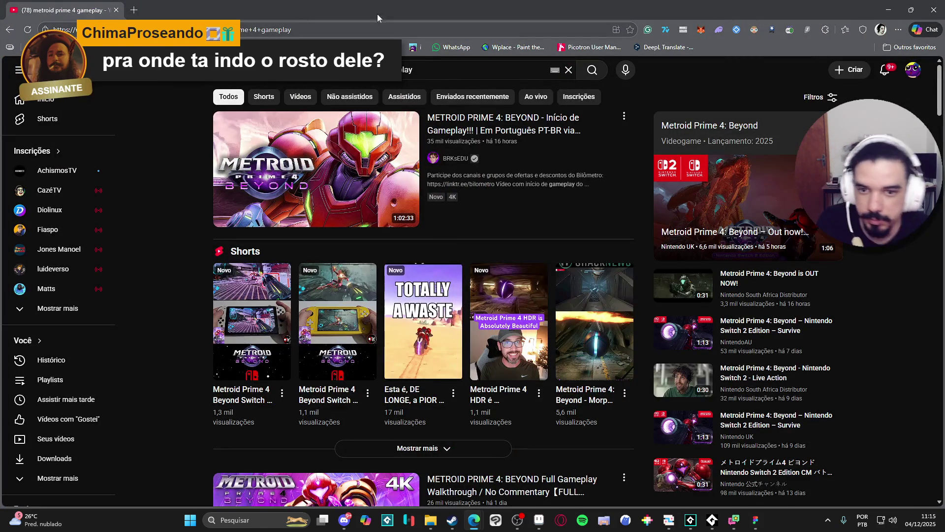
scroll(171, 240, down, 4)
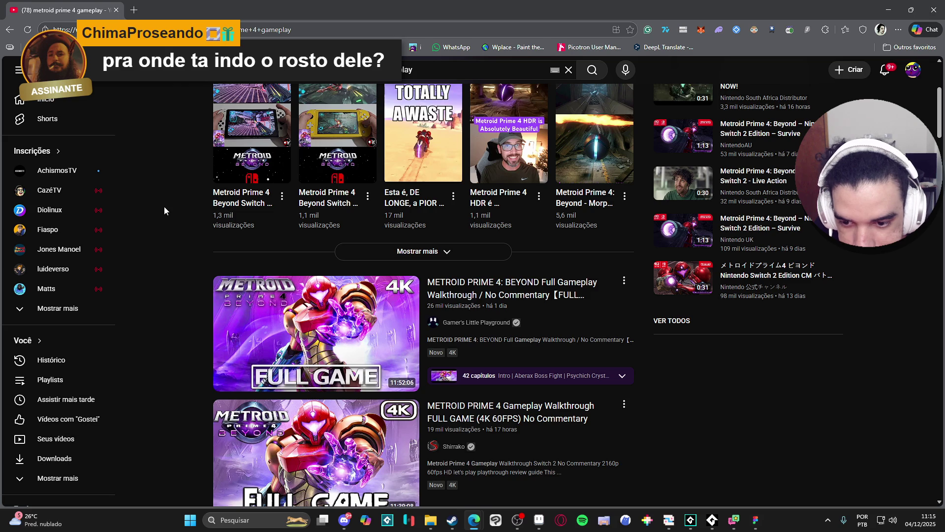
scroll(164, 206, up, 4)
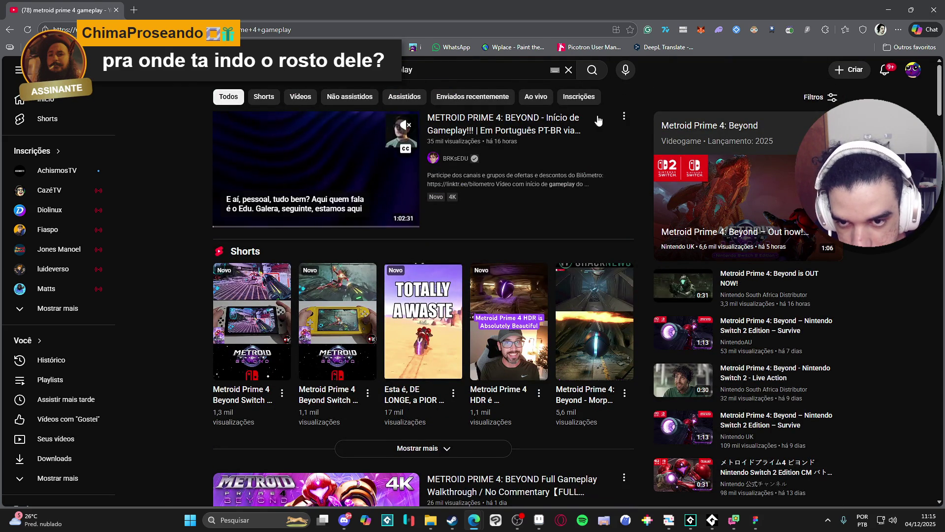
scroll(398, 172, down, 10)
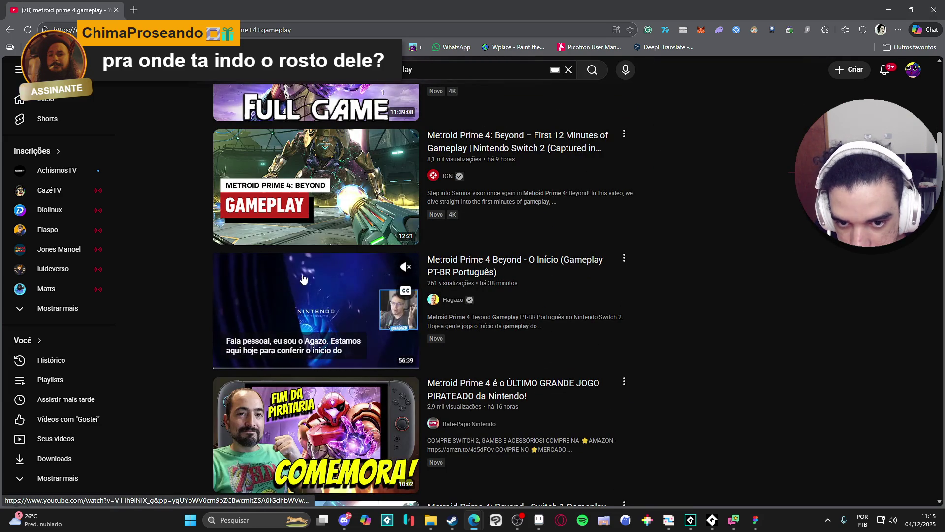
scroll(470, 188, up, 1)
click(470, 188)
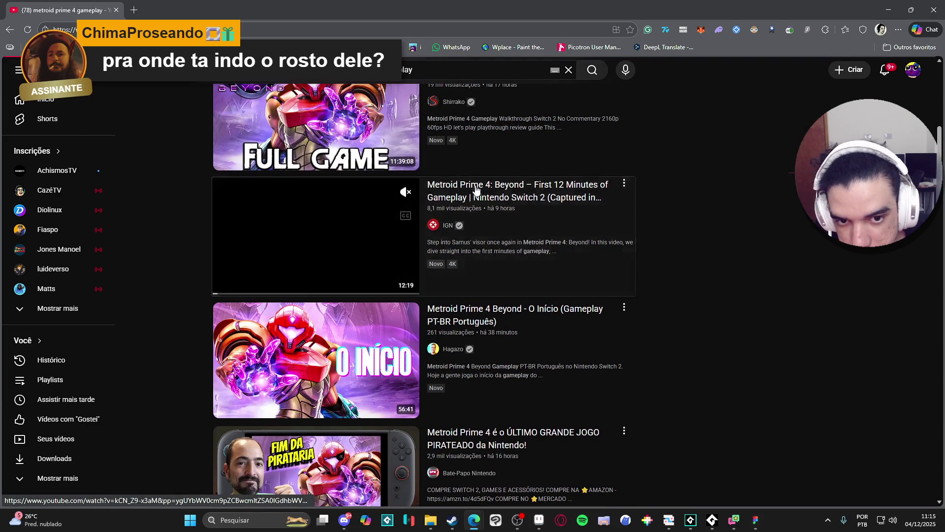
click(350, 211)
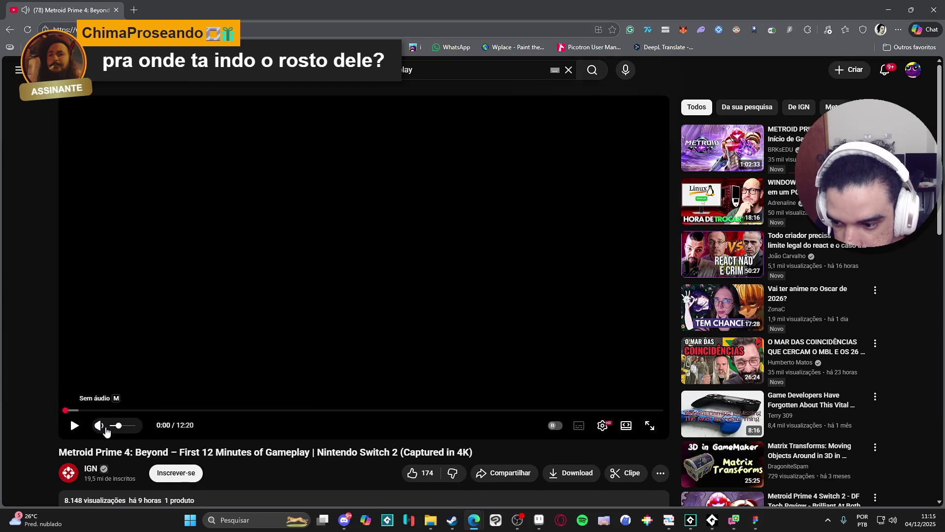
- Skip the video to 2:35 and watch it through to 5:00, pausing there
drag(148, 410, 191, 411)
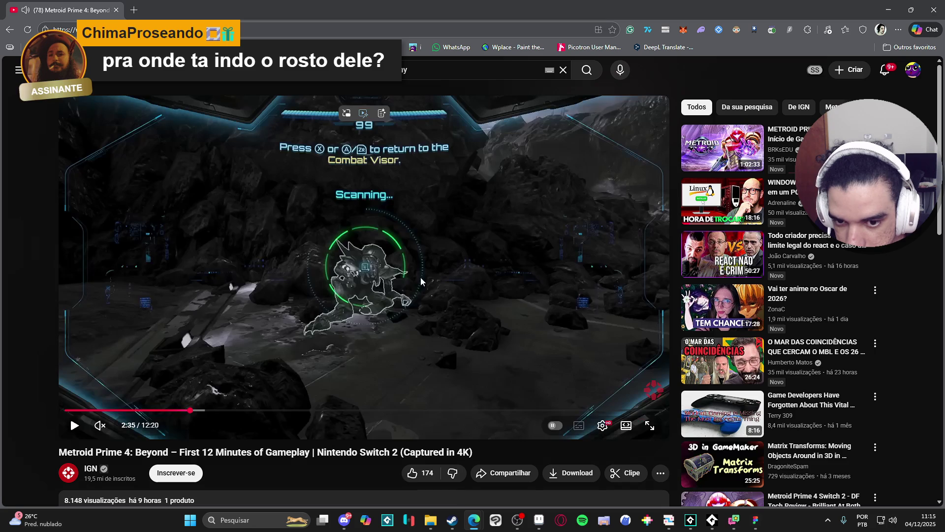
click(387, 379)
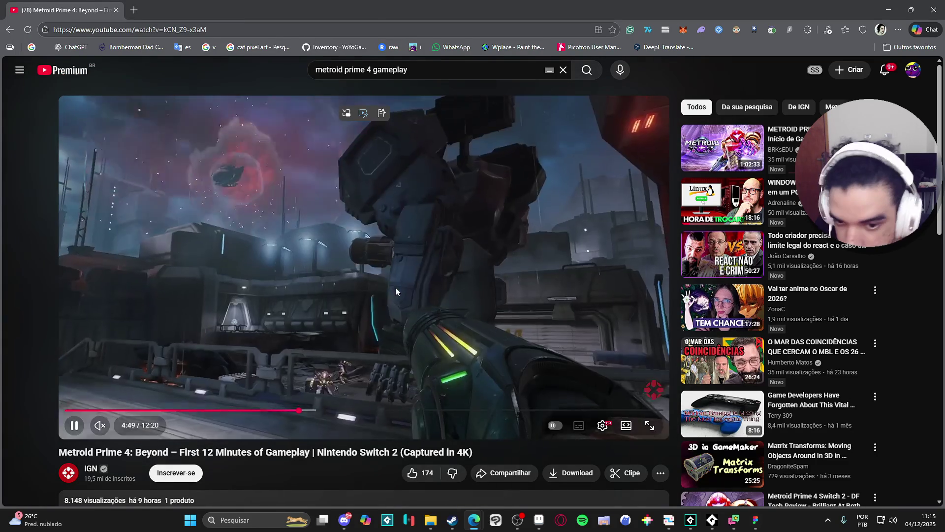
key(space)
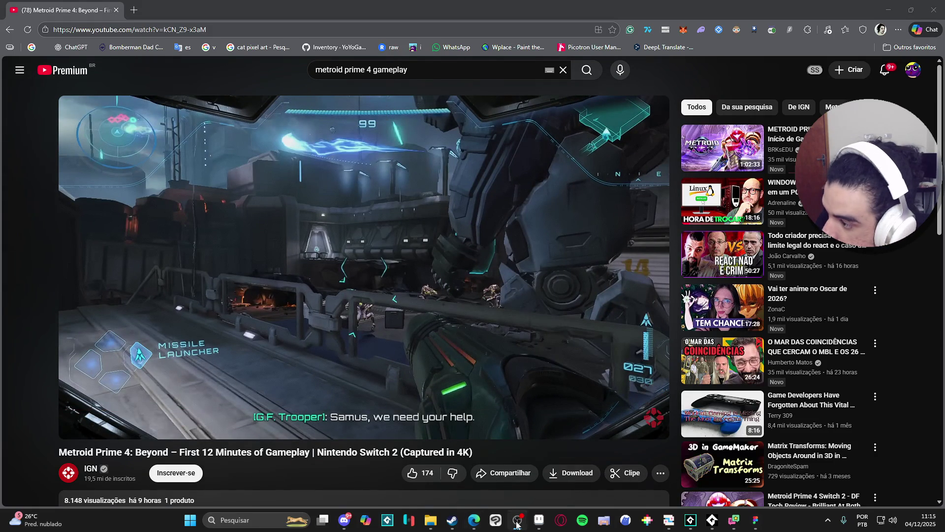
click(413, 299)
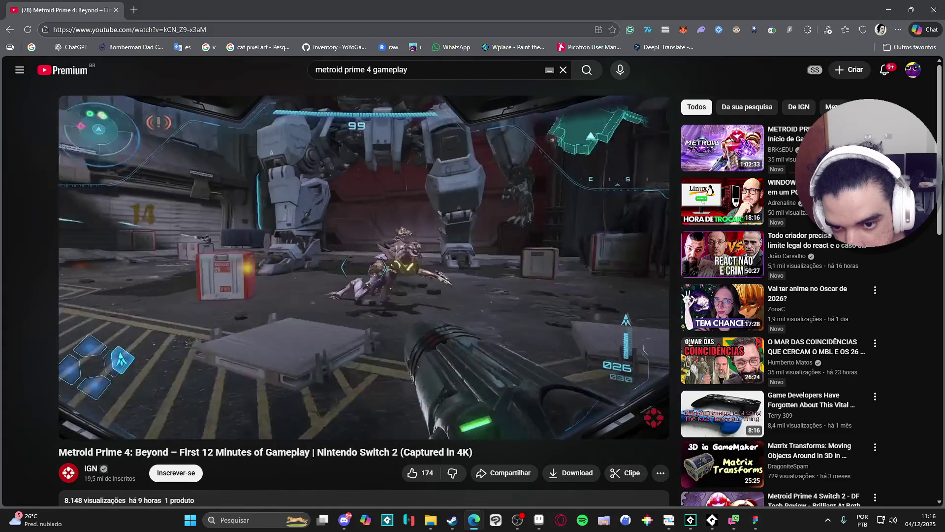
click(392, 271)
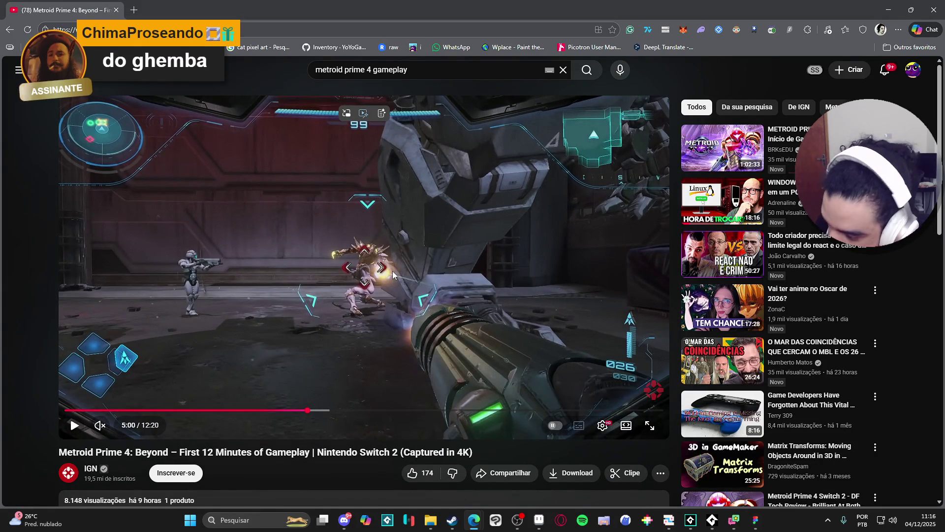
- Cycle through the taskbar windows until GameMaker is in front
click(539, 520)
click(539, 520)
click(713, 519)
click(691, 522)
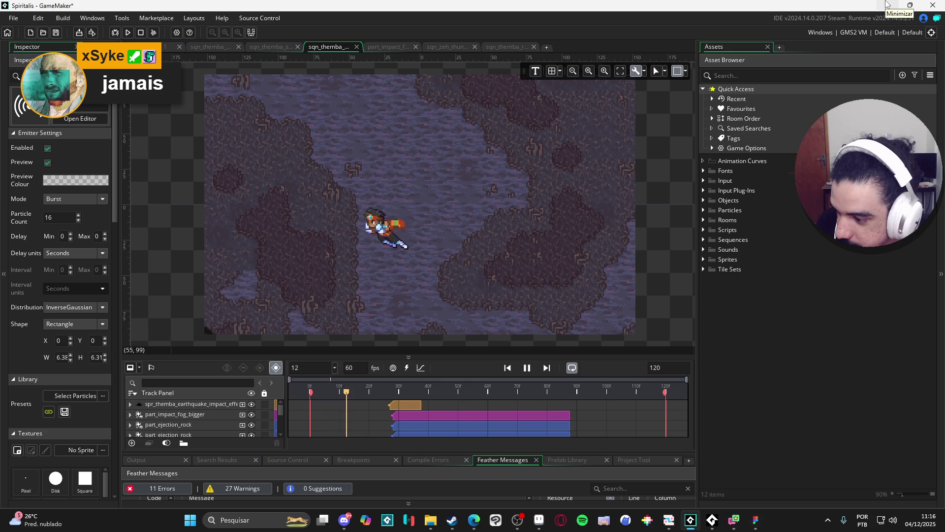
- Minimize GameMaker, bring the browser forward, and resume the IGN video from around 5:20
click(886, 4)
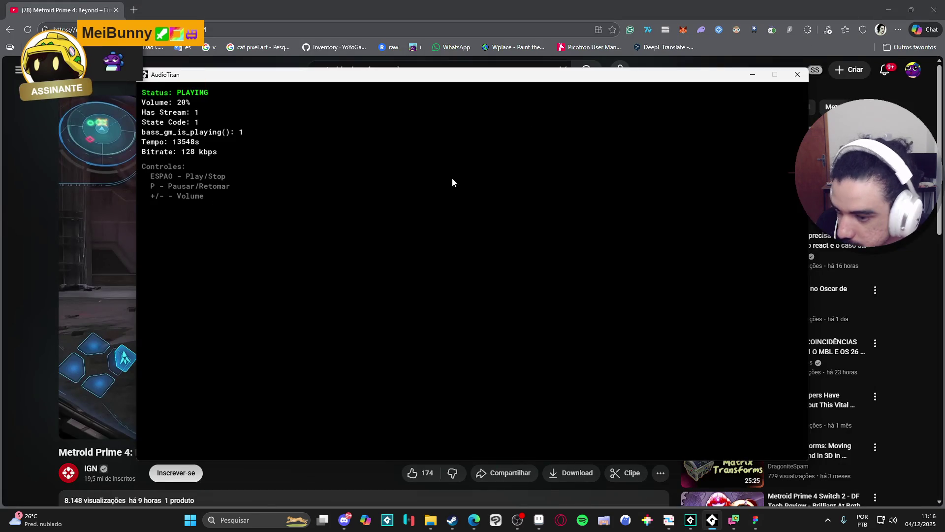
click(533, 20)
click(436, 232)
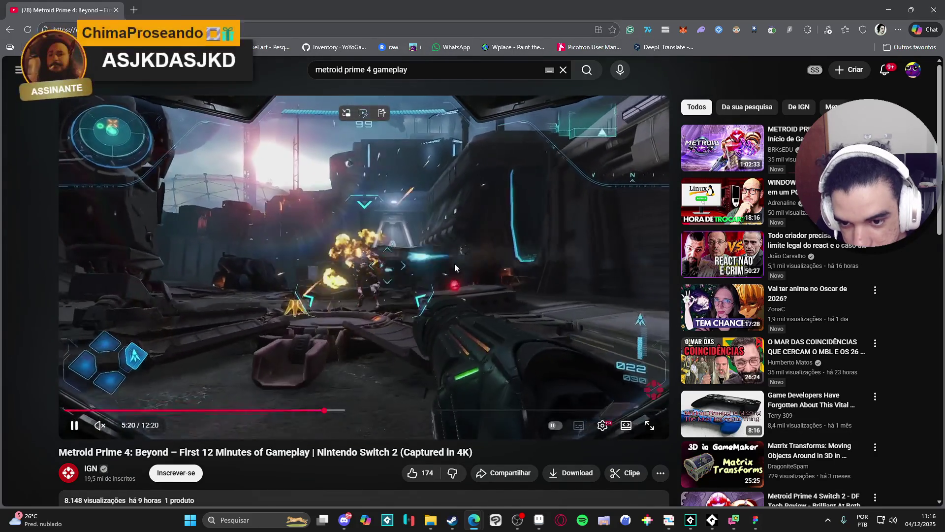
- Pause the video at 5:21, resume it, then seek ahead to about 6:49
click(438, 266)
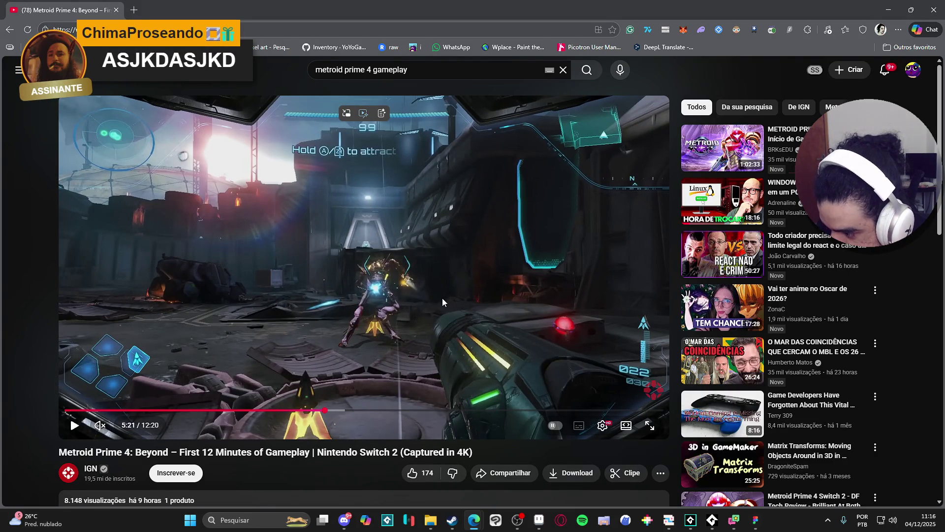
click(418, 335)
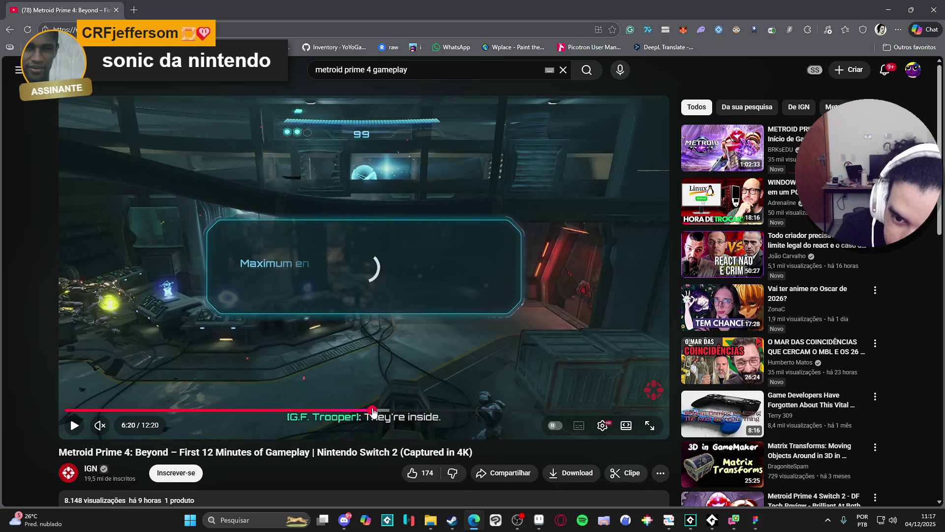
click(70, 418)
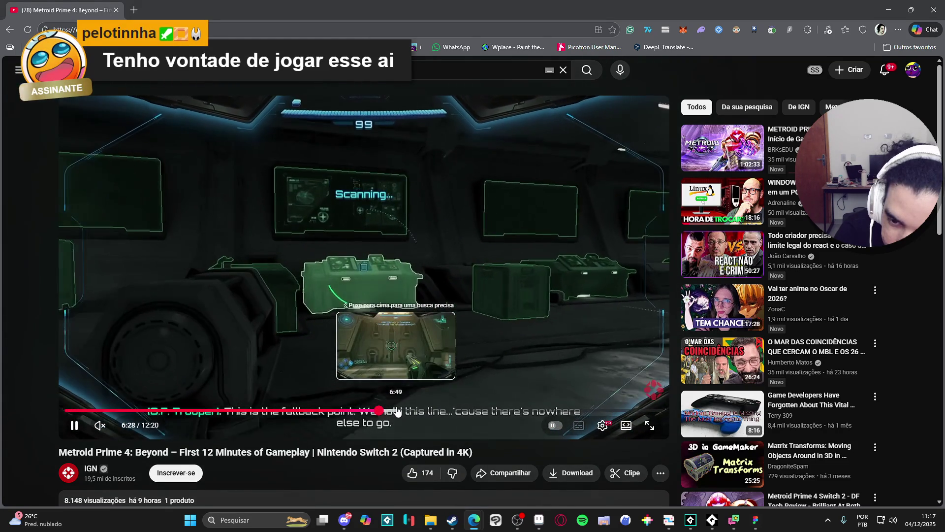
click(396, 410)
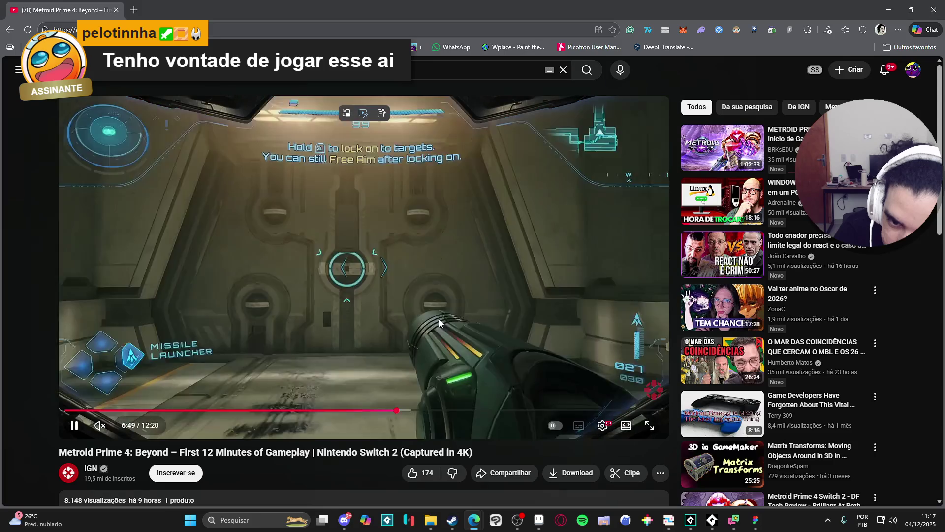
click(438, 318)
click(438, 318)
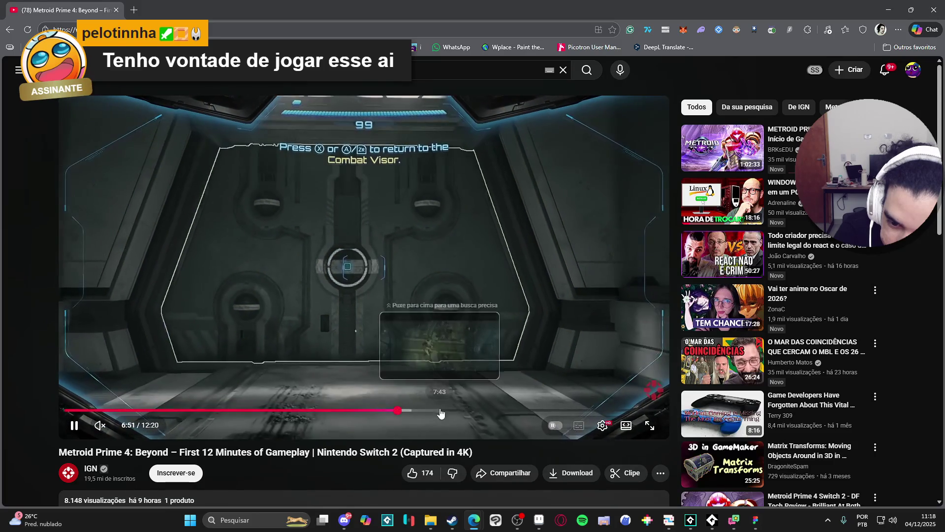
- Seek the video to about 7:44, then pause and resume it around 8:08
drag(438, 411, 441, 413)
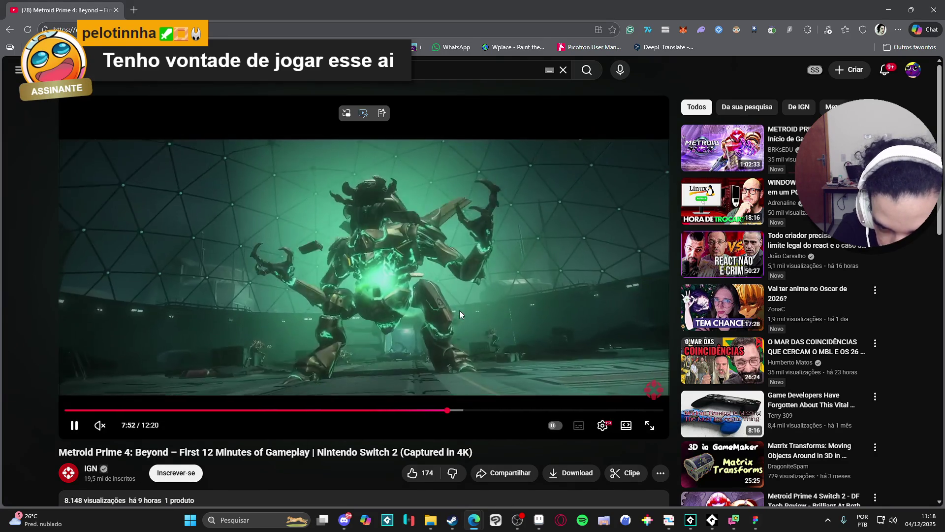
click(459, 311)
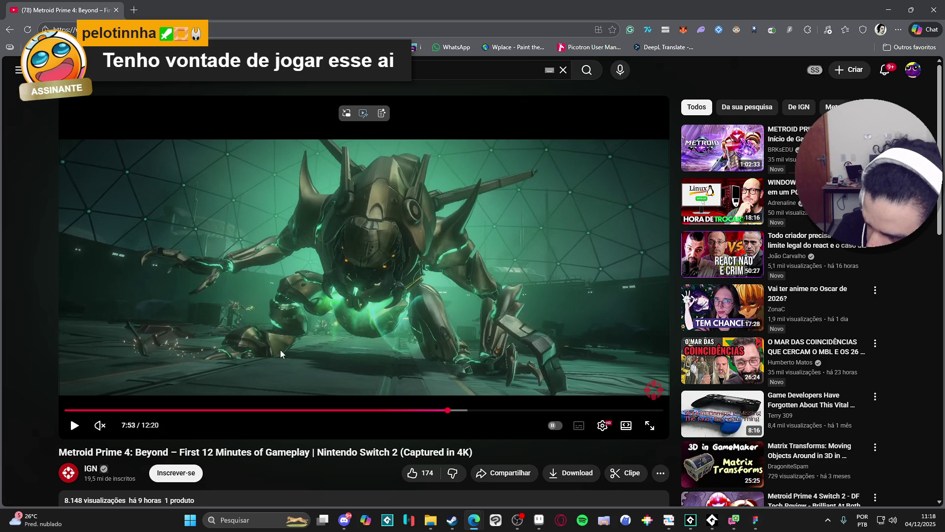
click(482, 347)
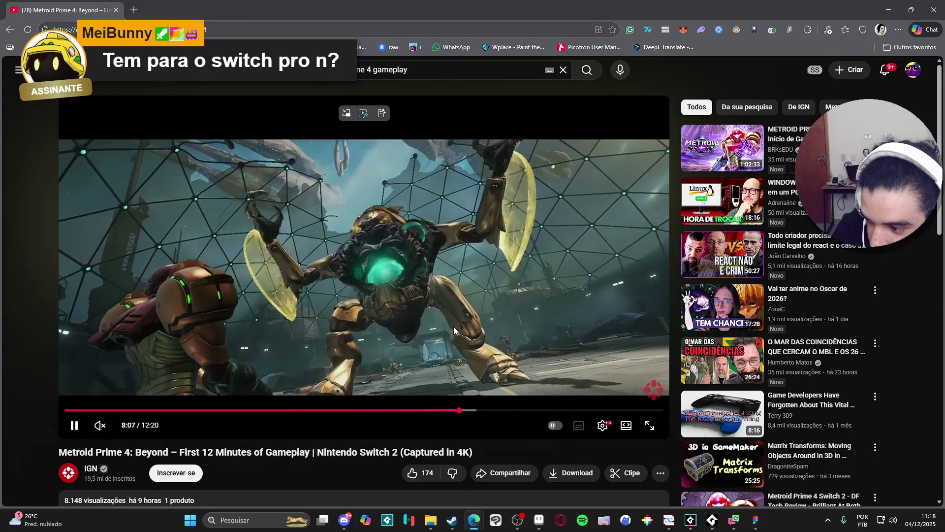
click(421, 309)
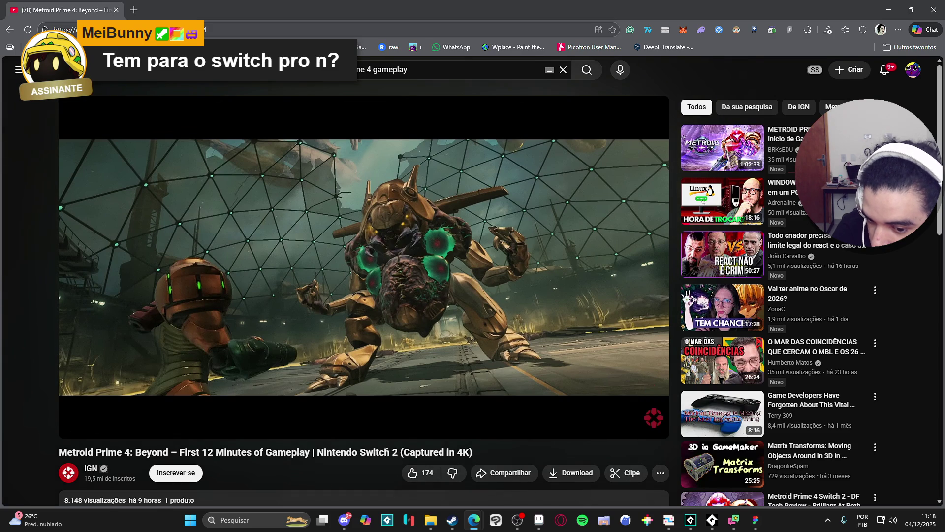
scroll(296, 450, down, 1)
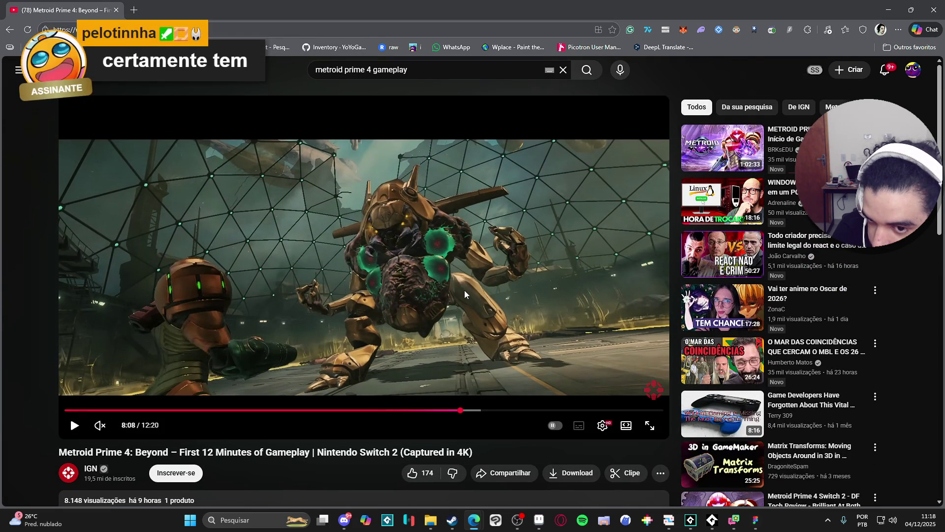
click(464, 290)
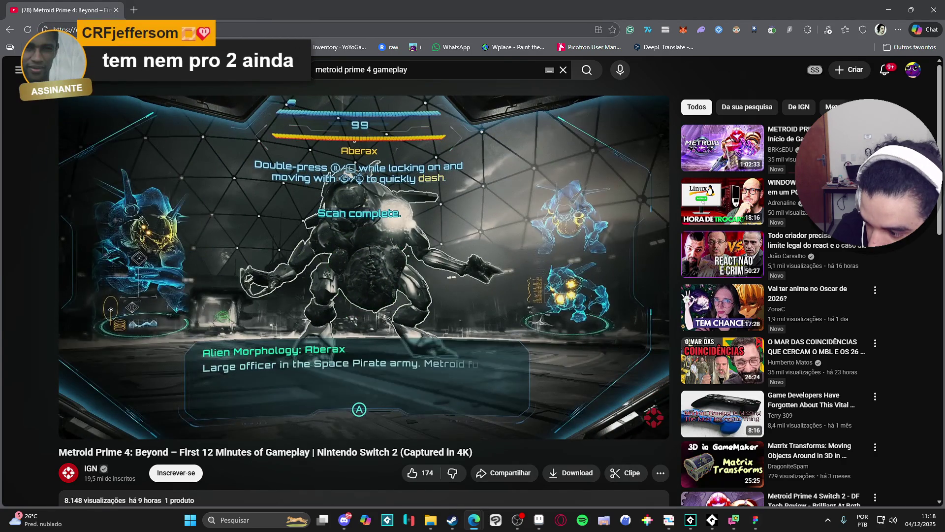
mouse_move(457, 287)
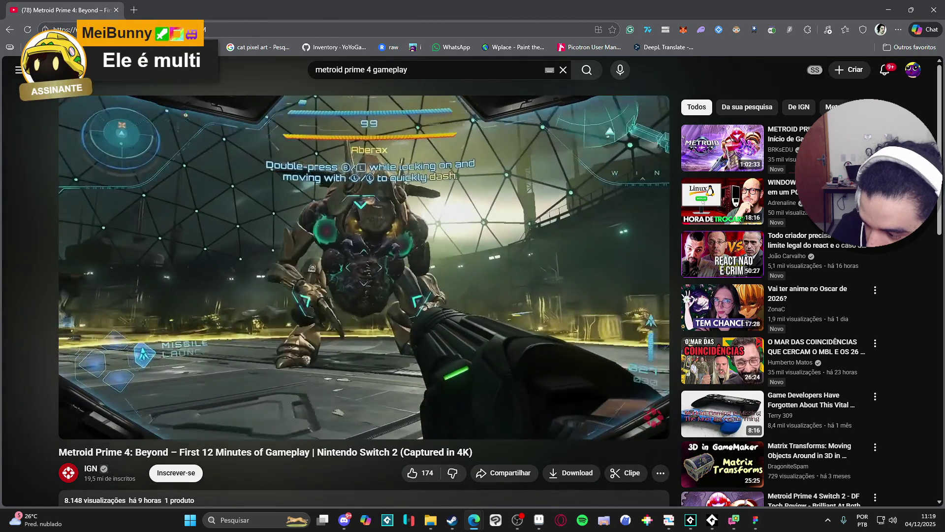
- Pause the gameplay video at 8:23 and scroll through the gaming news profile's posts on X
click(430, 334)
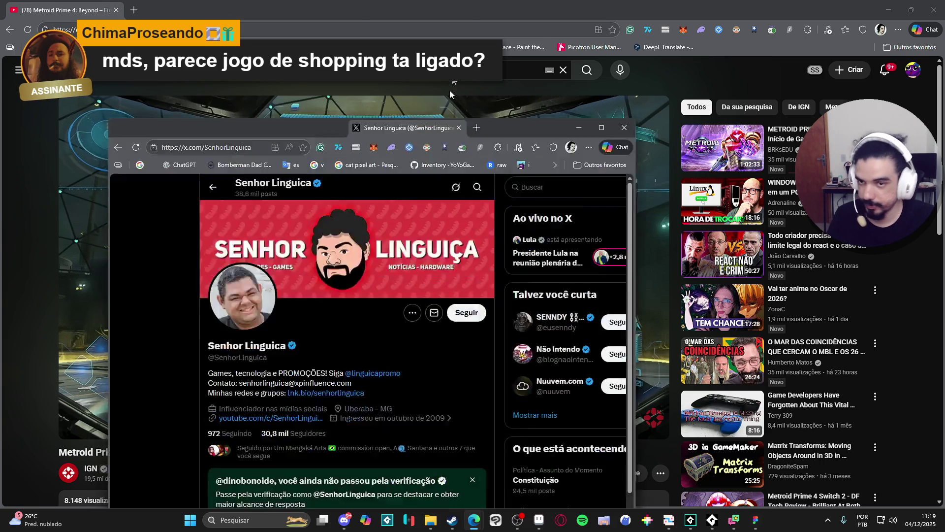
scroll(350, 197, down, 15)
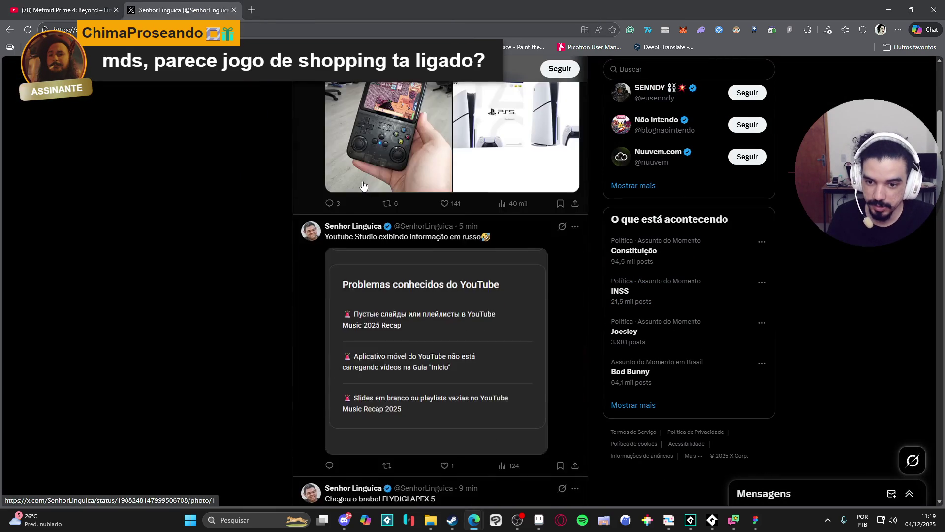
scroll(347, 166, down, 15)
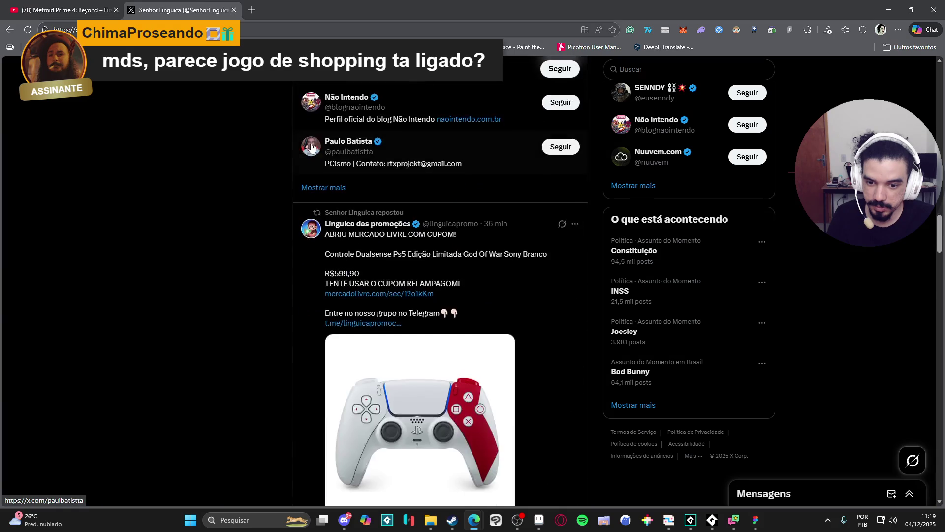
scroll(260, 183, down, 15)
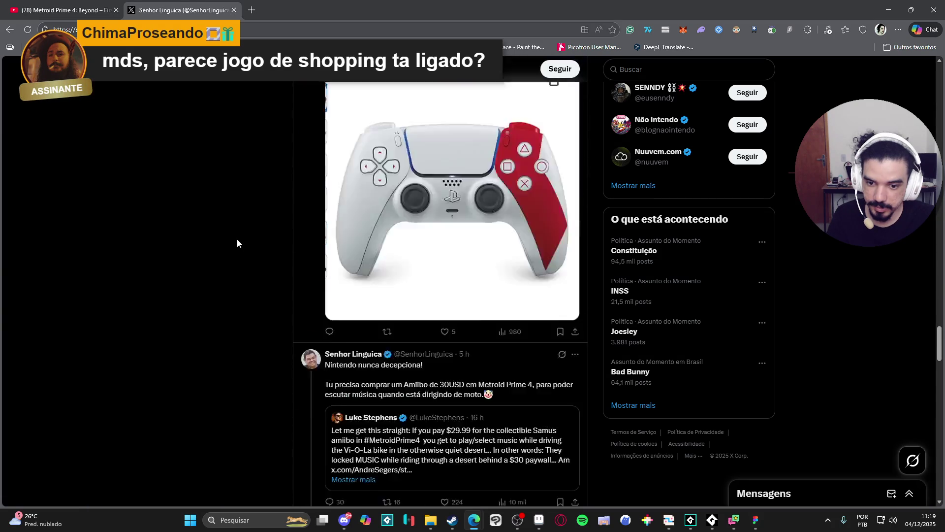
scroll(224, 295, down, 4)
scroll(226, 291, up, 4)
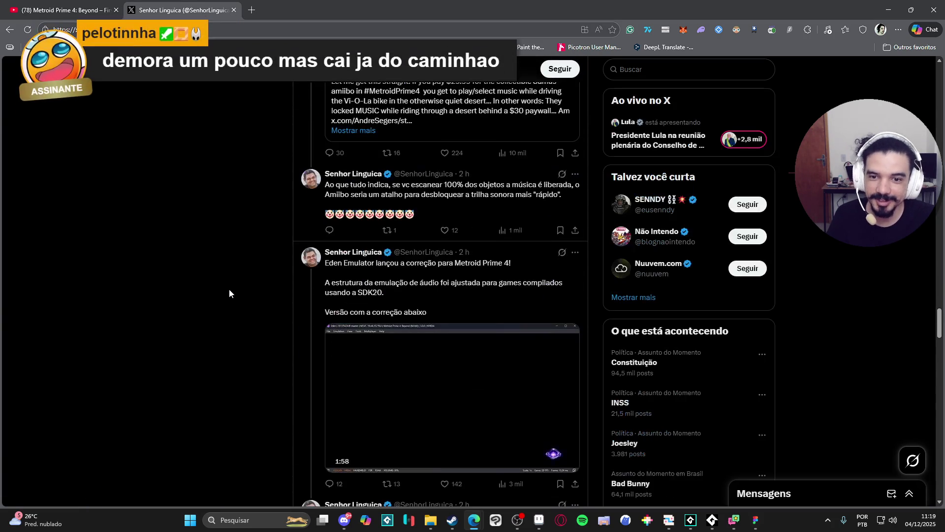
scroll(250, 287, down, 15)
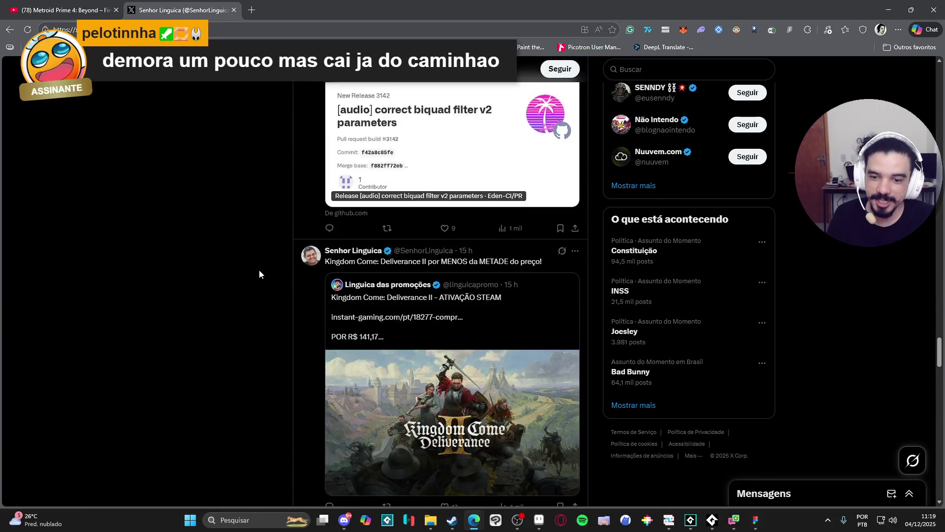
scroll(217, 295, up, 10)
scroll(217, 339, down, 5)
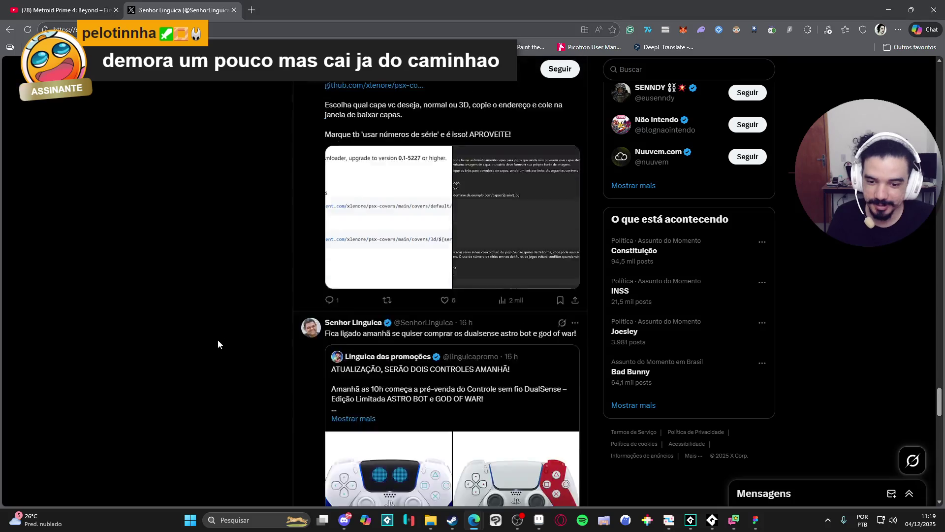
scroll(217, 338, up, 15)
scroll(198, 224, up, 15)
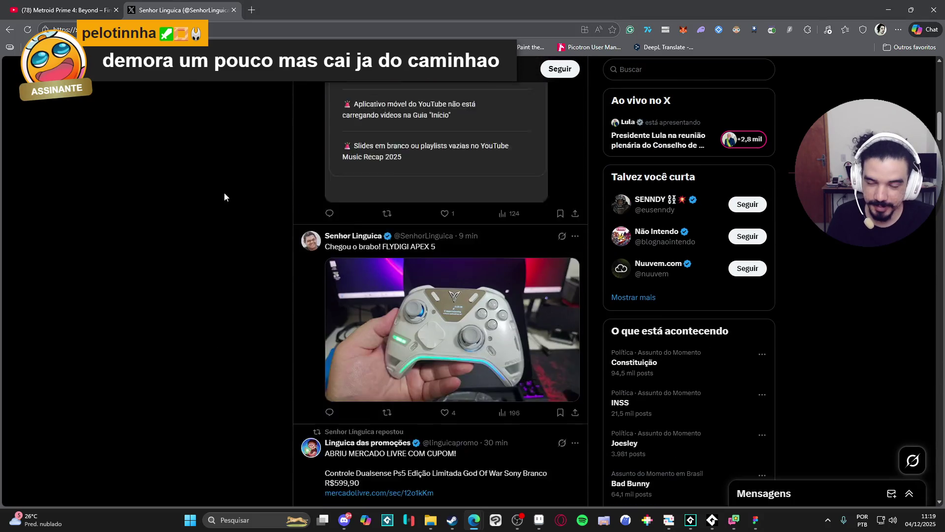
scroll(217, 255, up, 2)
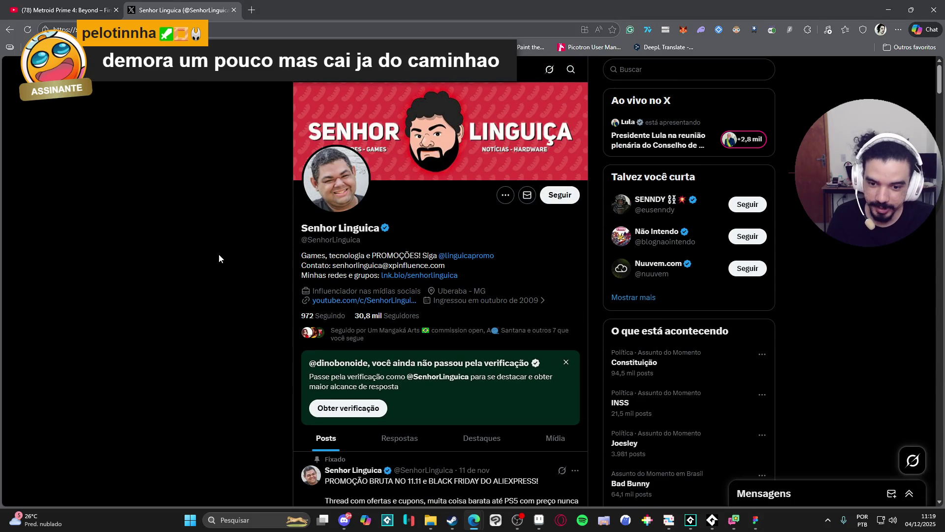
scroll(461, 424, down, 1)
- Show the profile's Respostas (replies) and scroll through them
click(396, 388)
scroll(210, 325, down, 1)
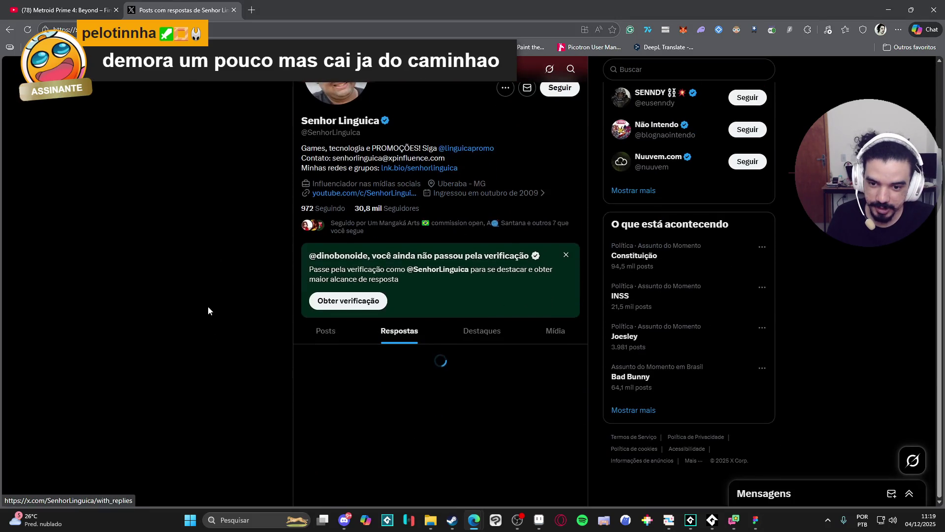
scroll(241, 293, down, 12)
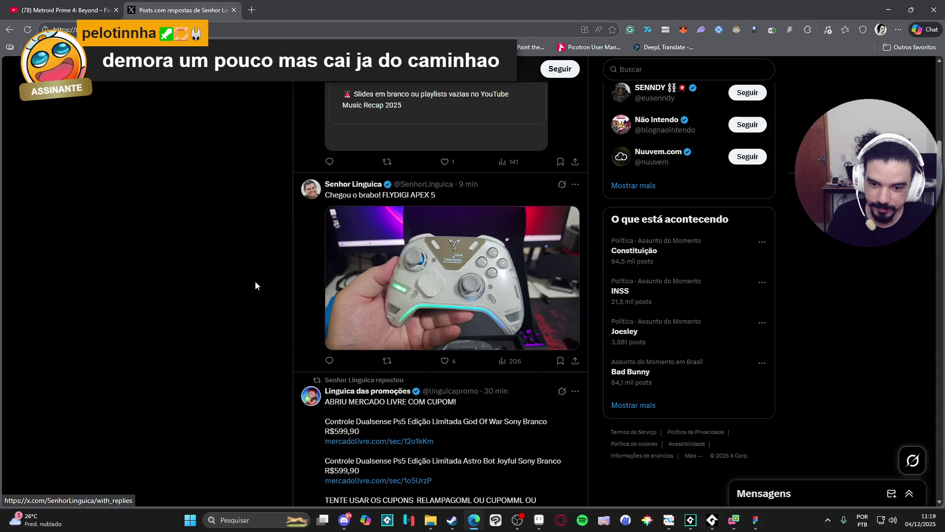
scroll(270, 275, up, 10)
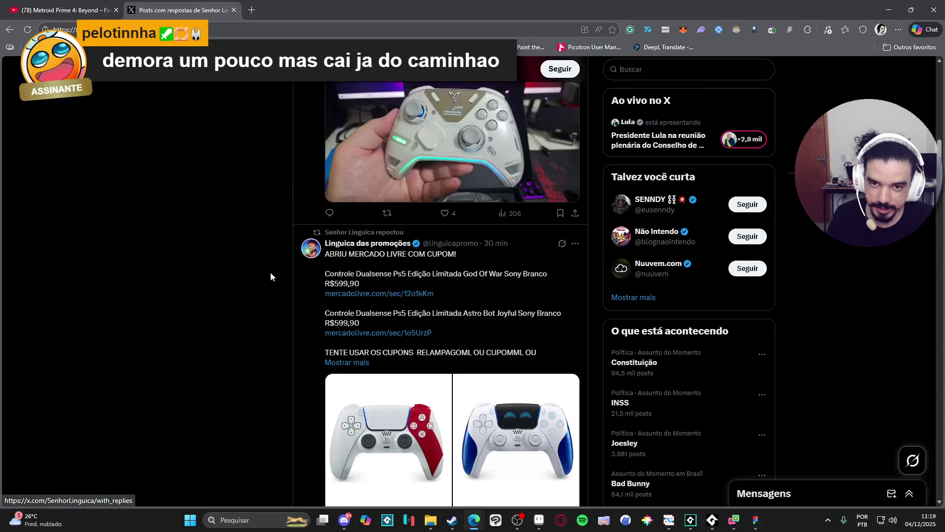
scroll(281, 282, up, 4)
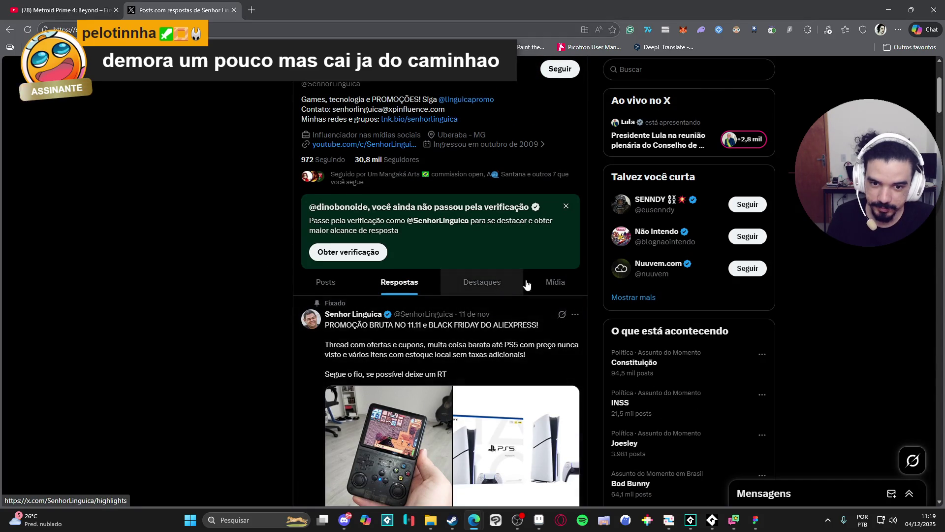
- Return to the Posts view and scroll down to the Eden Emulator Metroid Prime 4 fix post
click(331, 288)
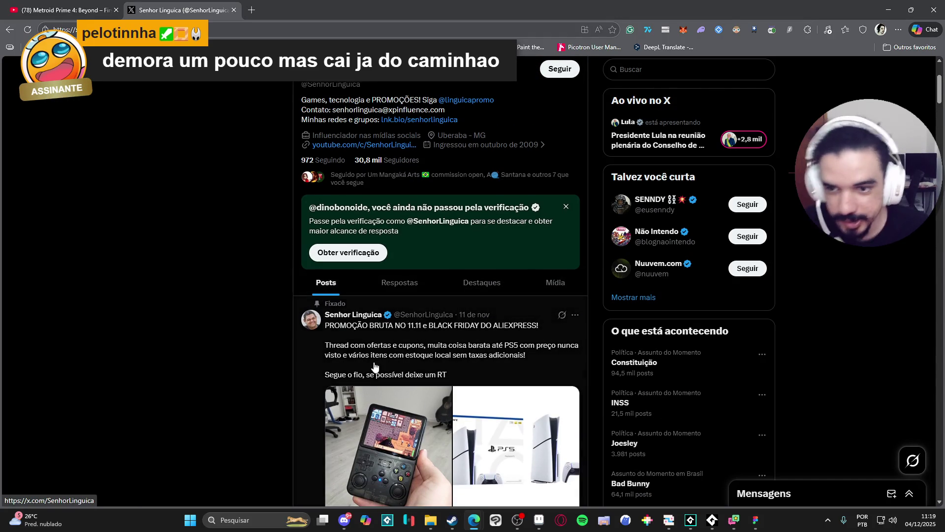
scroll(175, 209, down, 10)
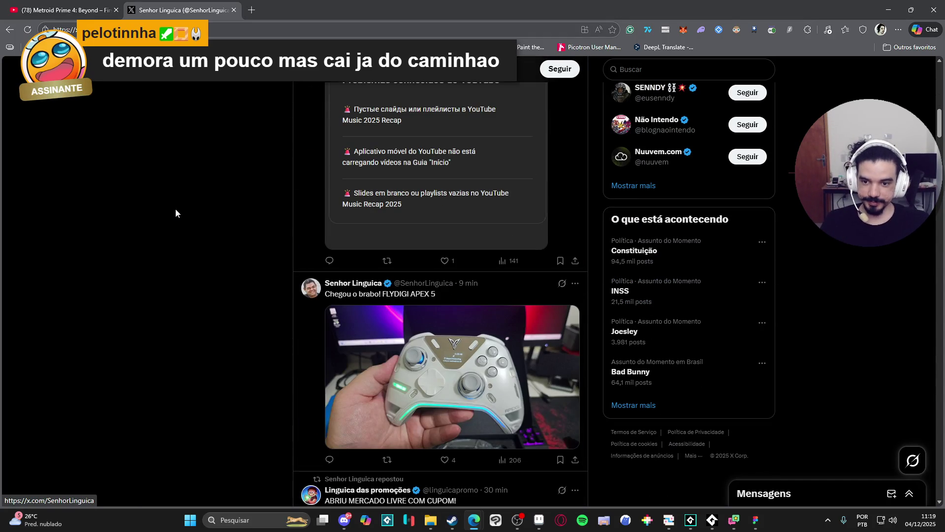
scroll(177, 208, down, 6)
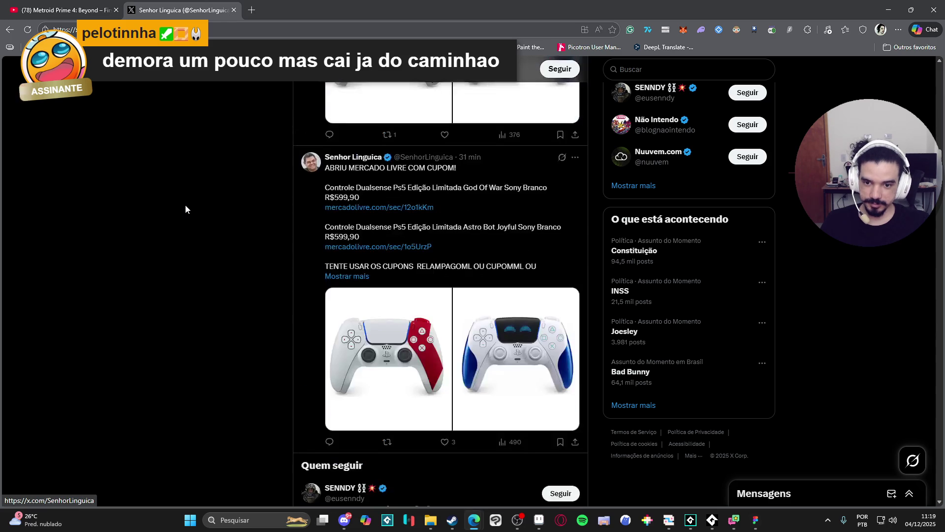
scroll(187, 203, down, 15)
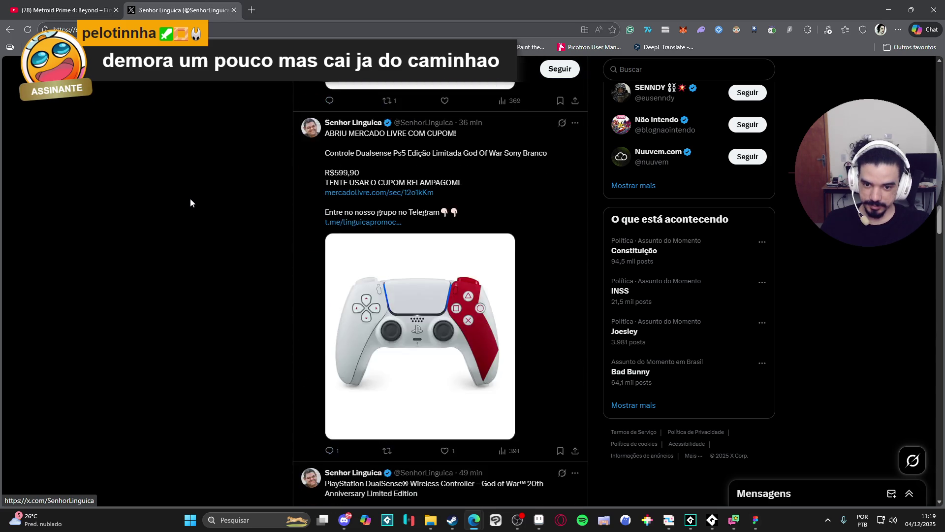
scroll(192, 199, down, 15)
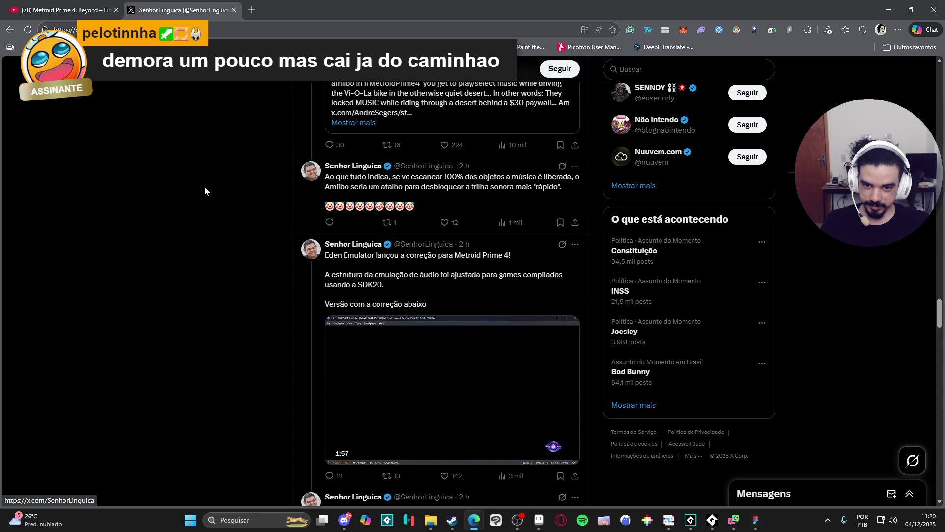
scroll(394, 268, down, 1)
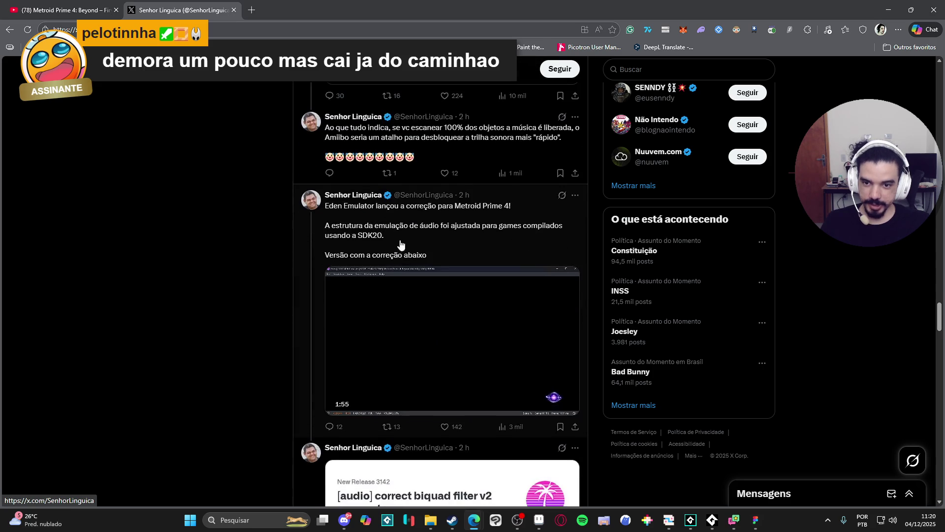
mouse_move(349, 283)
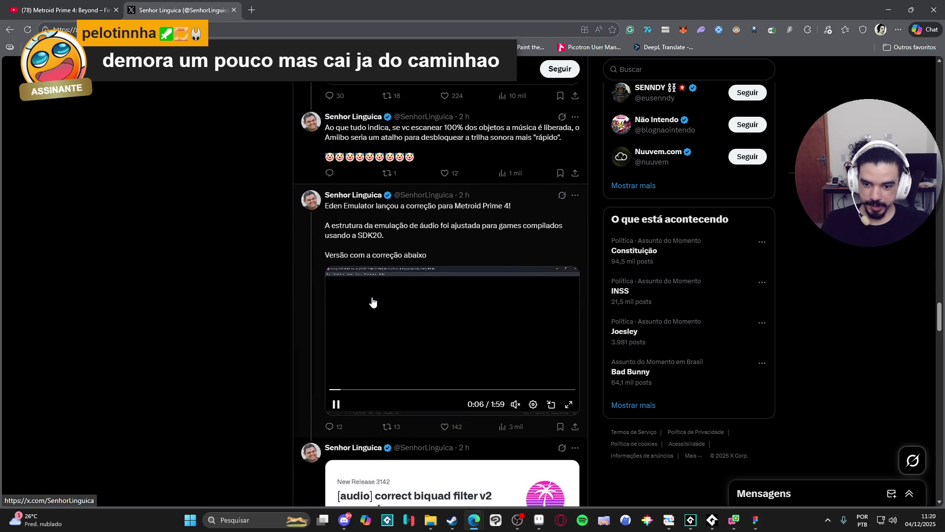
scroll(387, 291, down, 1)
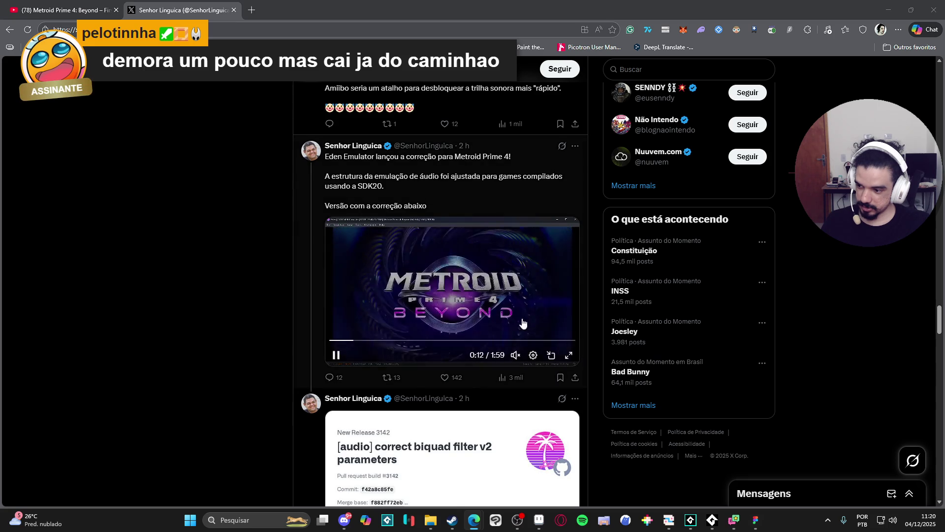
- Watch the Eden Emulator clip fullscreen, pause it at 1:00, and exit fullscreen
click(571, 355)
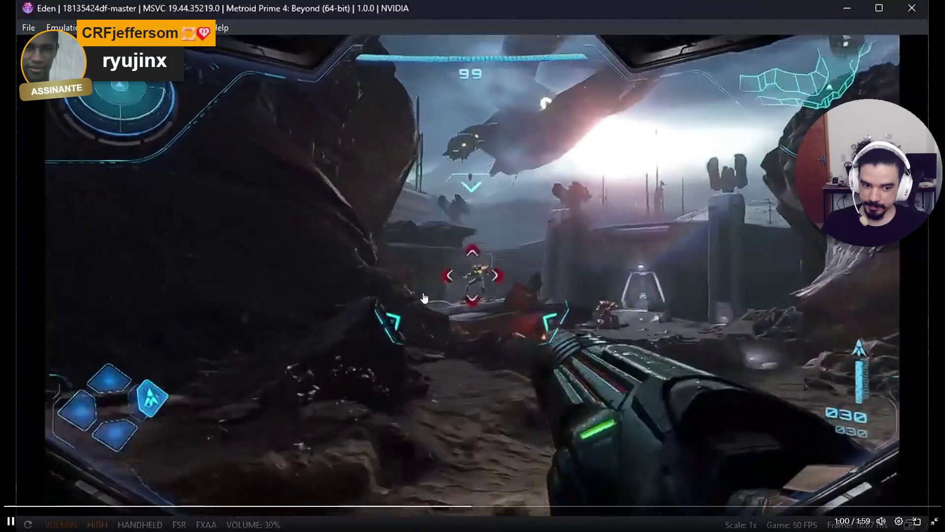
click(424, 298)
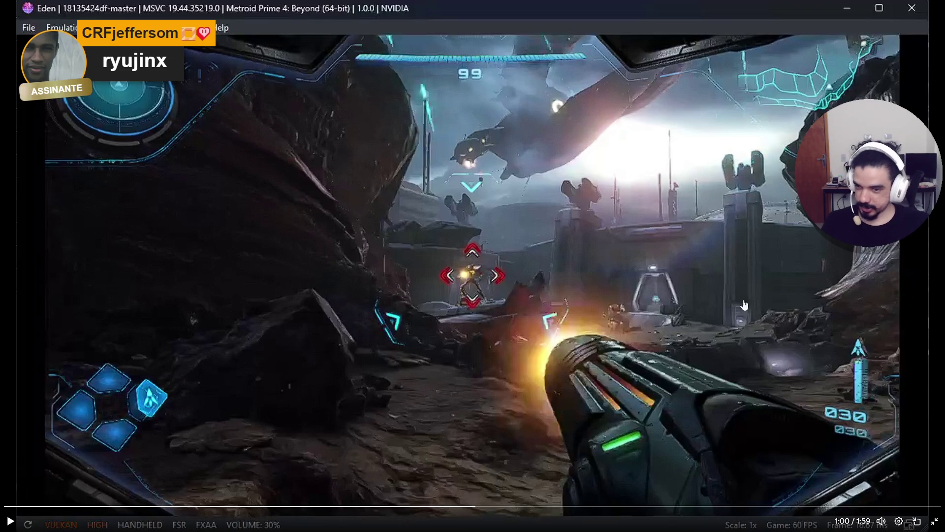
click(934, 521)
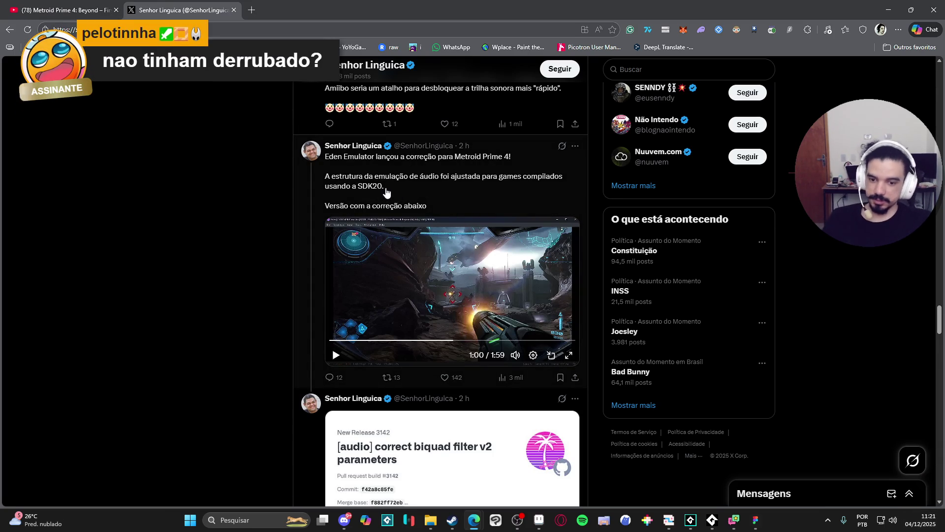
- Close the X profile tab, keeping only the YouTube Metroid tab, and Alt+Tab away to Steam's library
scroll(166, 322, down, 3)
scroll(166, 319, up, 3)
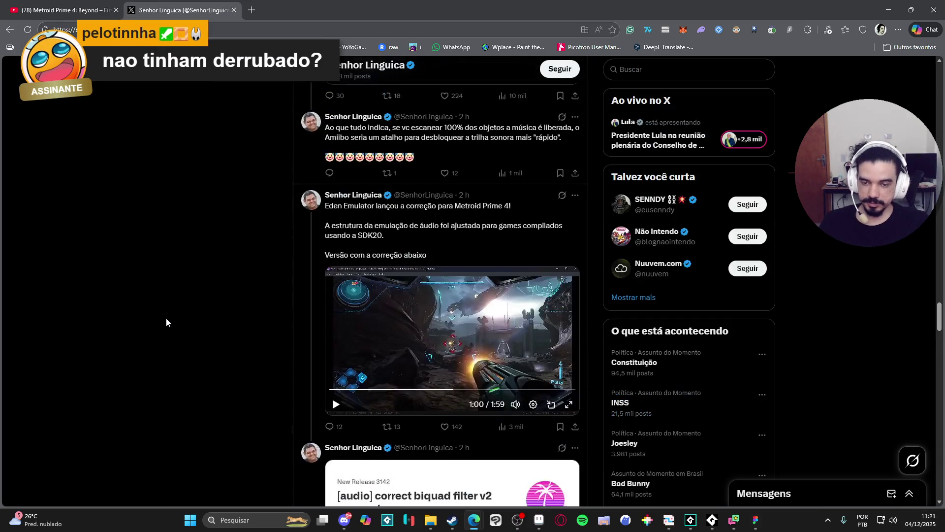
scroll(167, 318, down, 4)
scroll(167, 316, down, 3)
scroll(170, 310, up, 8)
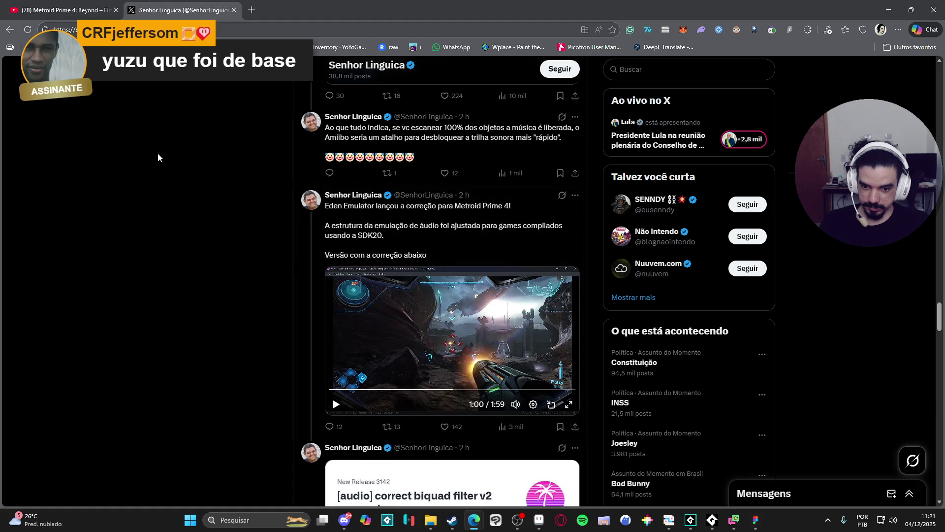
click(234, 10)
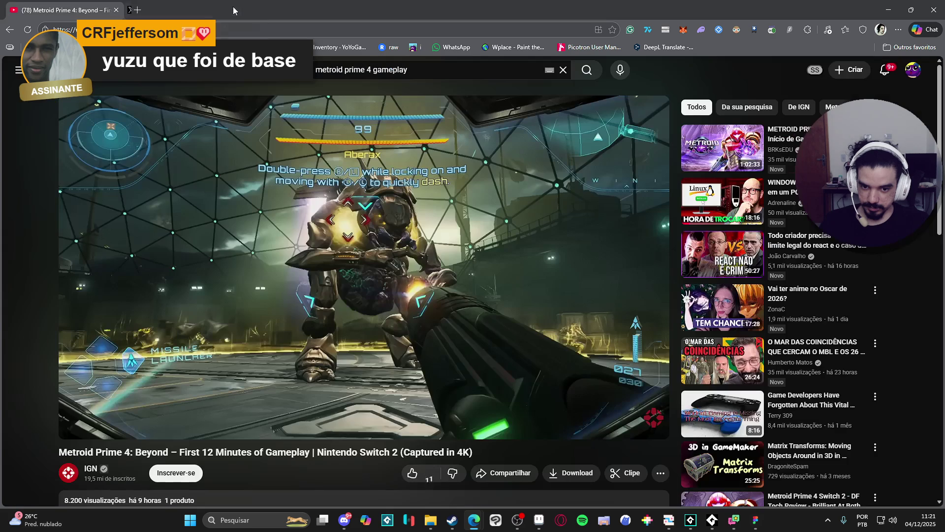
key(alt+Tab)
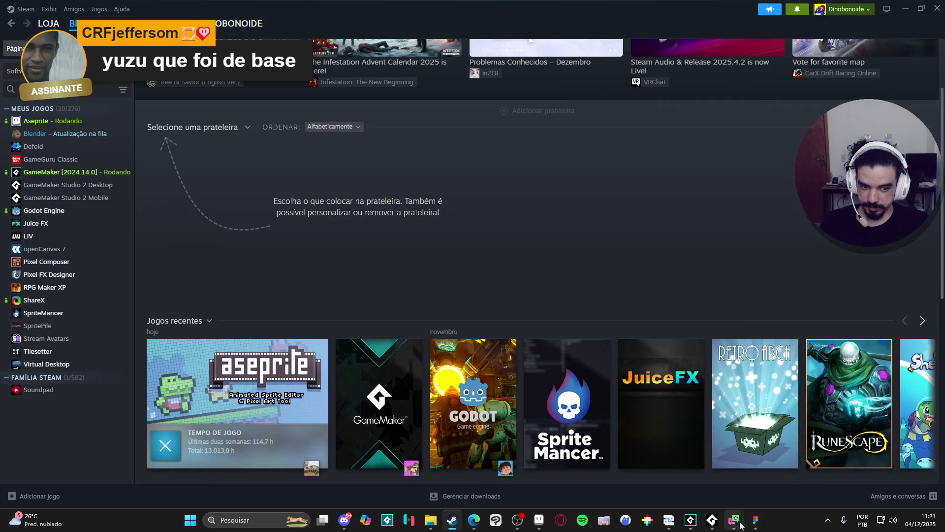
- Look over the Spiritalis project in GameMaker, then return to the main character sprite in Aseprite
mouse_move(723, 526)
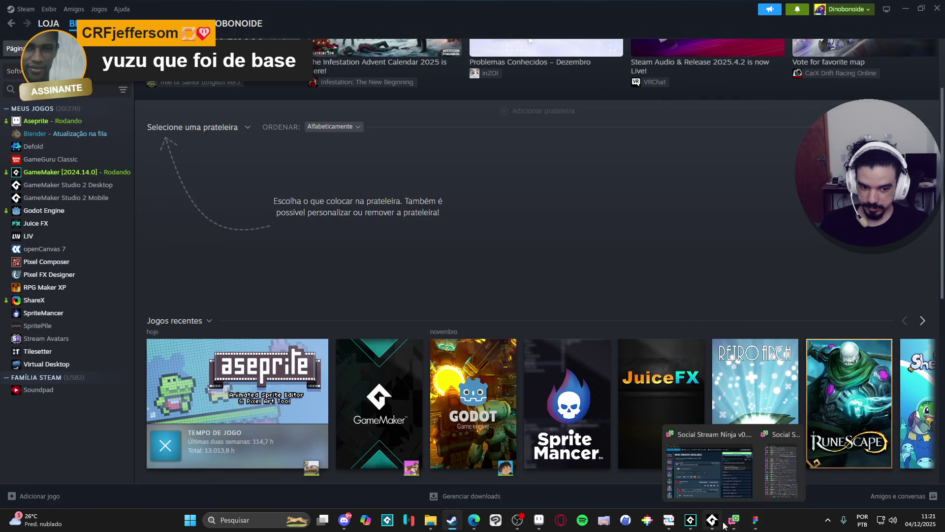
click(691, 520)
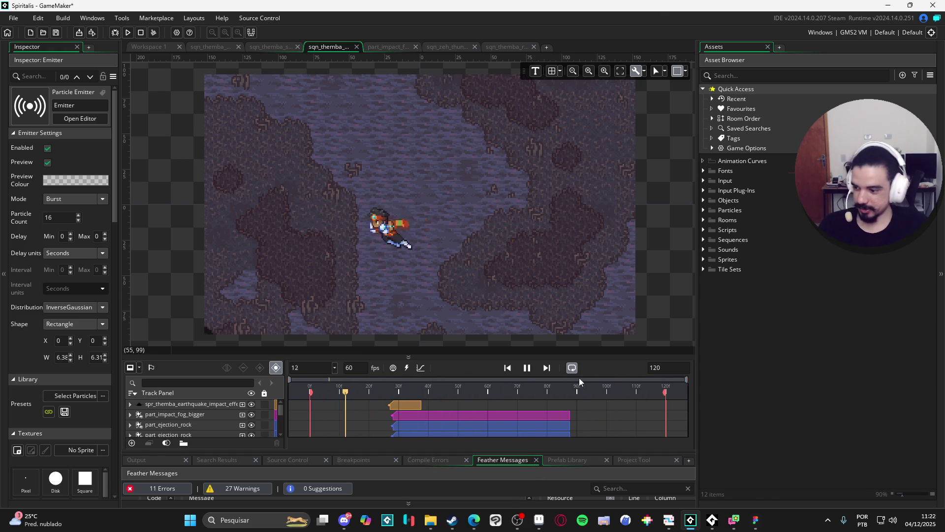
click(539, 519)
- Close the yara document and go to the revenge.aseprite background document
scroll(564, 296, down, 2)
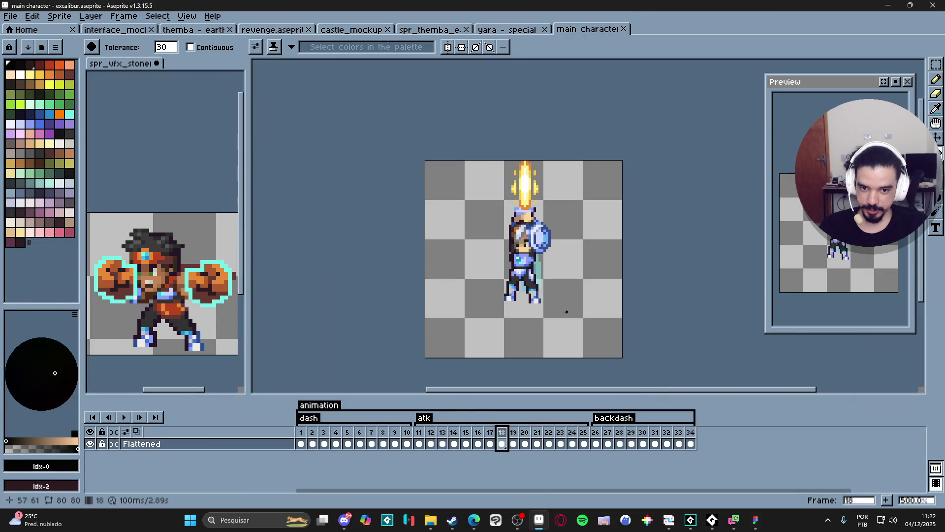
click(496, 28)
click(453, 30)
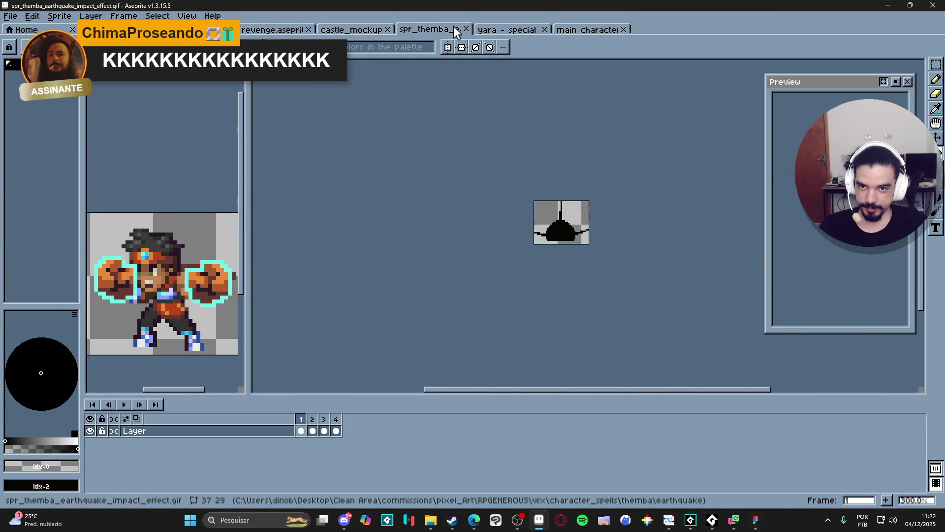
click(527, 30)
click(544, 29)
click(431, 29)
click(351, 30)
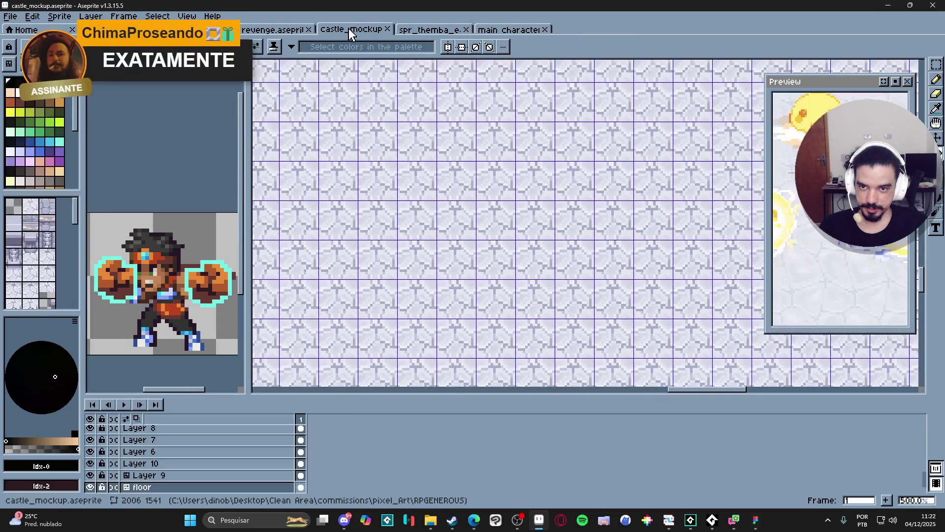
click(273, 30)
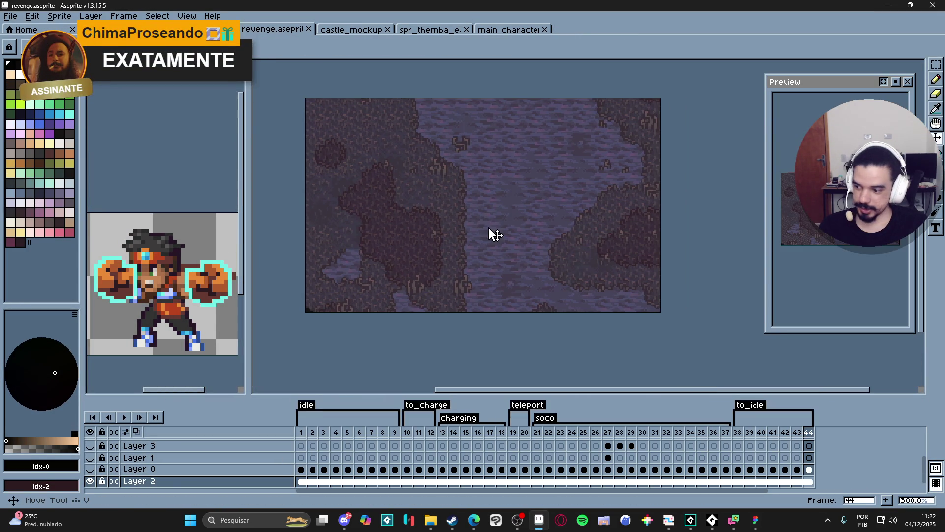
- Take the whole revenge background canvas, then return to the main character sprite
key(ctrl+a)
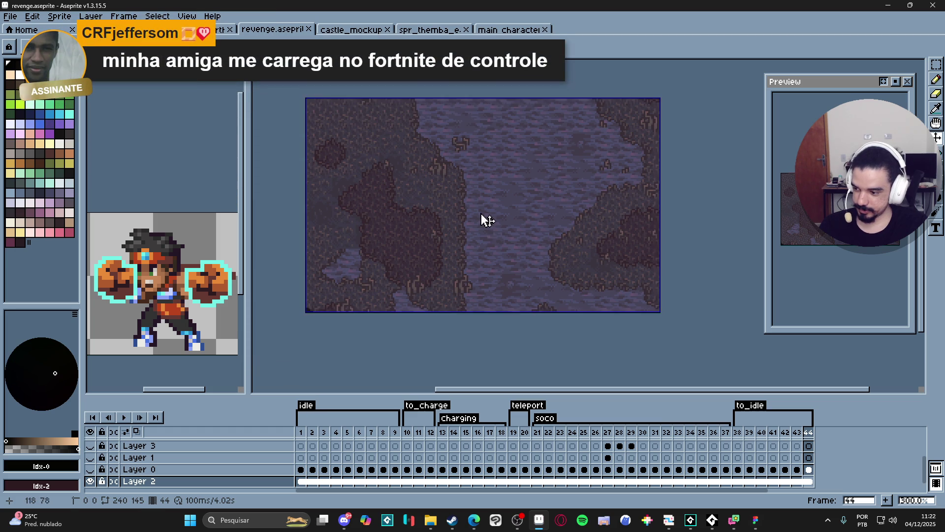
key(ctrl+d)
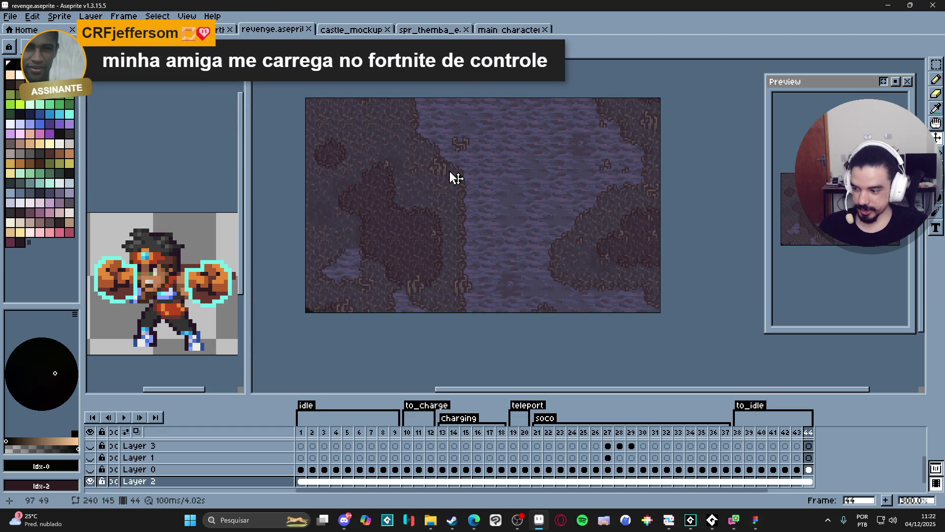
key(ctrl+Tab)
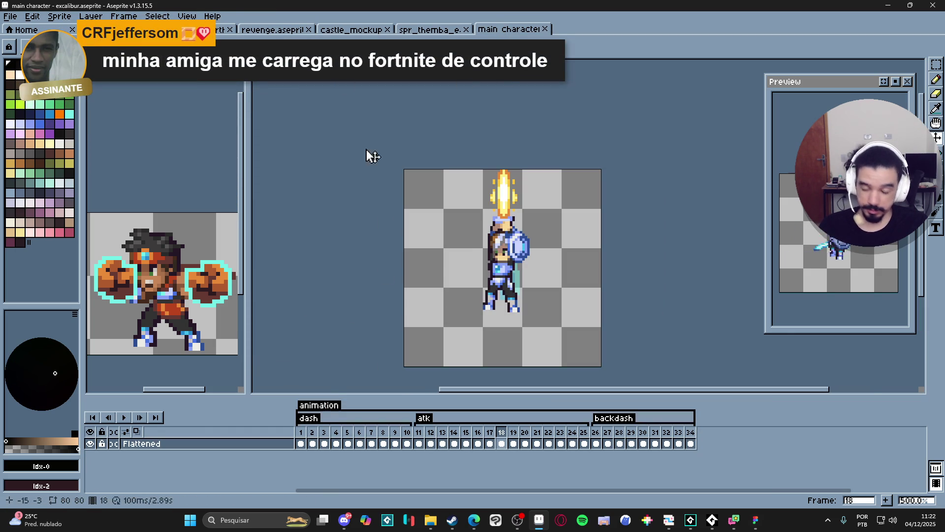
click(274, 31)
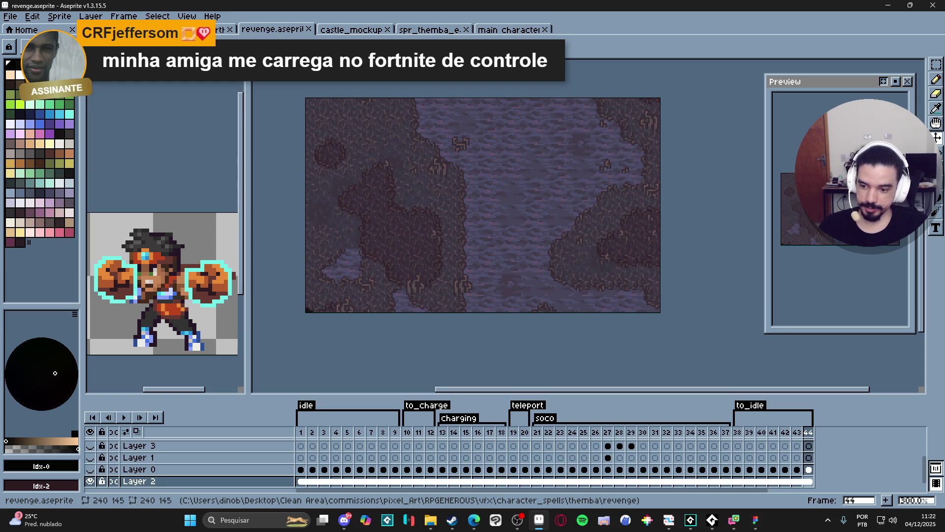
click(500, 30)
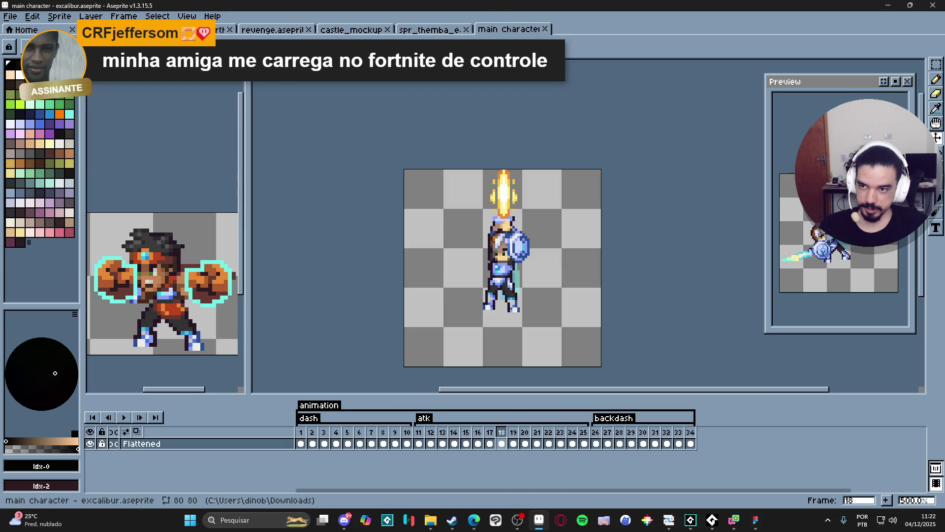
- Resize the main character canvas to 240×145
key(ctrl+alt+c)
text(240)
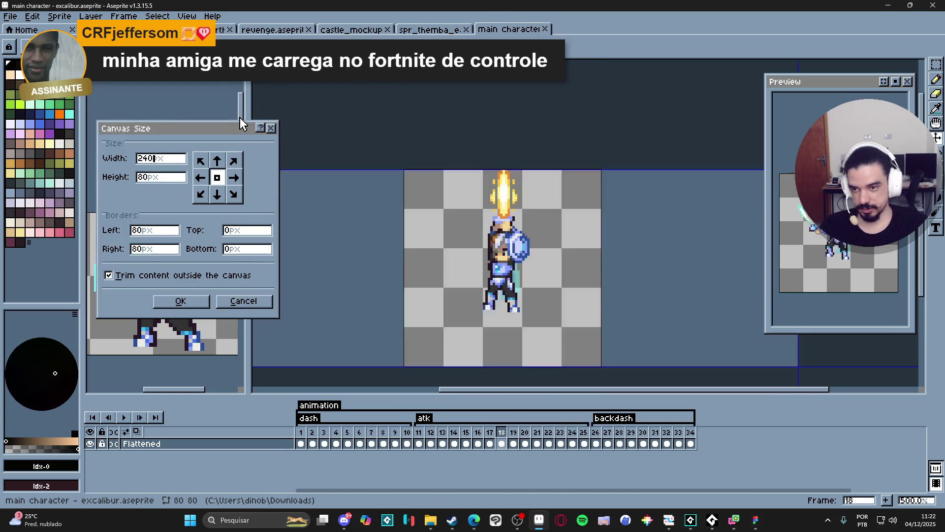
key(Tab)
text(145)
key(Return)
- Add a new empty Layer 1 and place it beneath the Flattened layer
scroll(453, 247, down, 2)
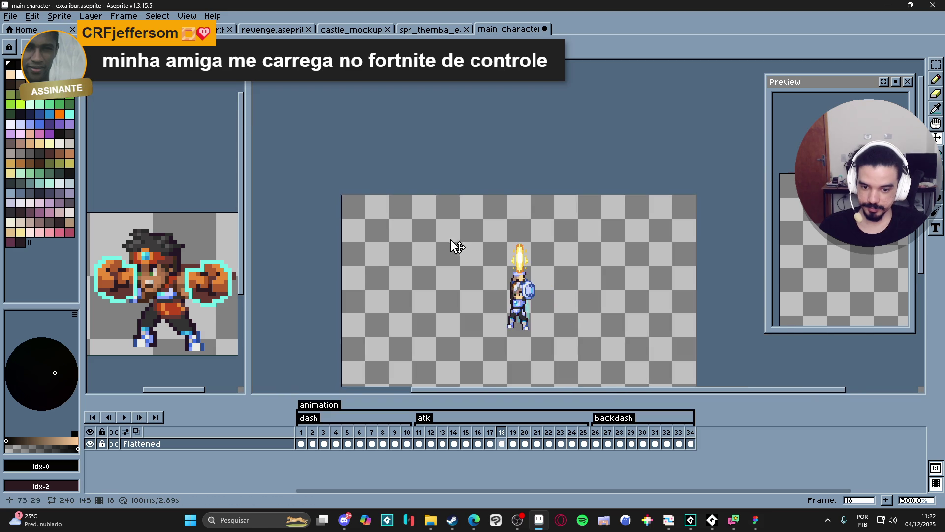
scroll(374, 344, down, 1)
click(267, 445)
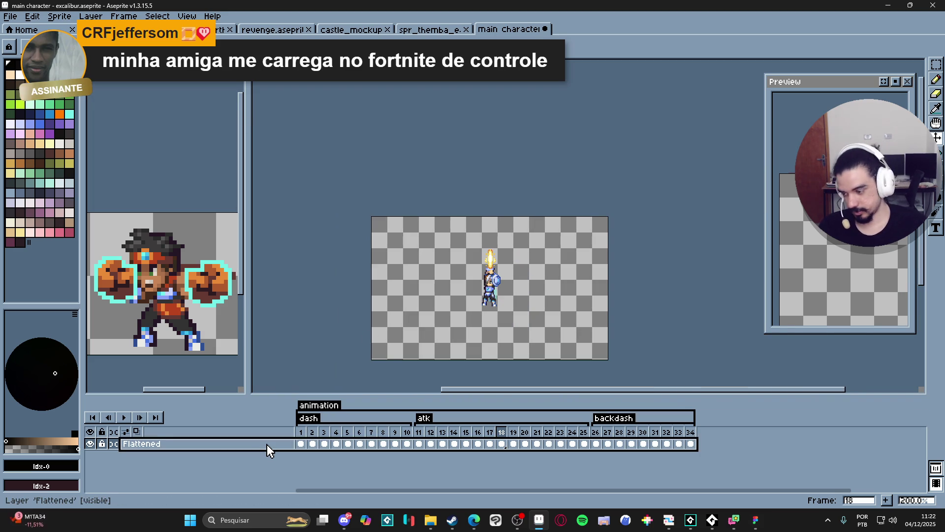
key(shift+n)
mouse_move(267, 444)
mouse_down()
mouse_move(281, 473)
mouse_move(297, 463)
mouse_up()
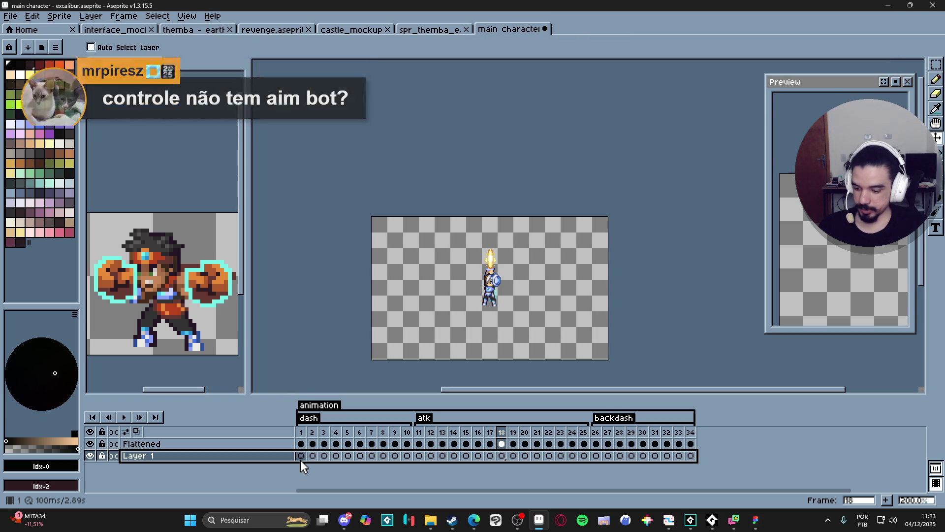
- Paste the cave background into Layer 1 on frame 1 and link its cel across all 34 frames
key(ctrl+v)
key(Return)
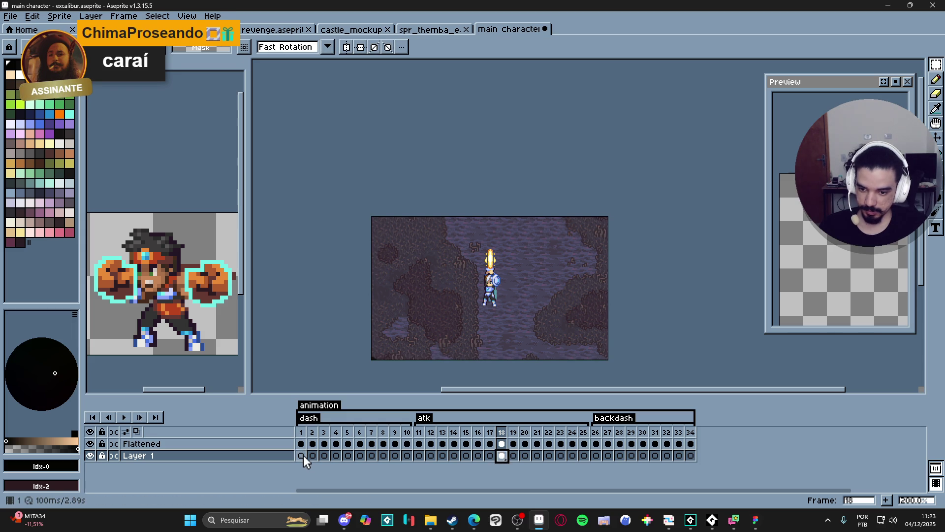
click(303, 455)
key(ctrl+v)
click(503, 455)
key(Delete)
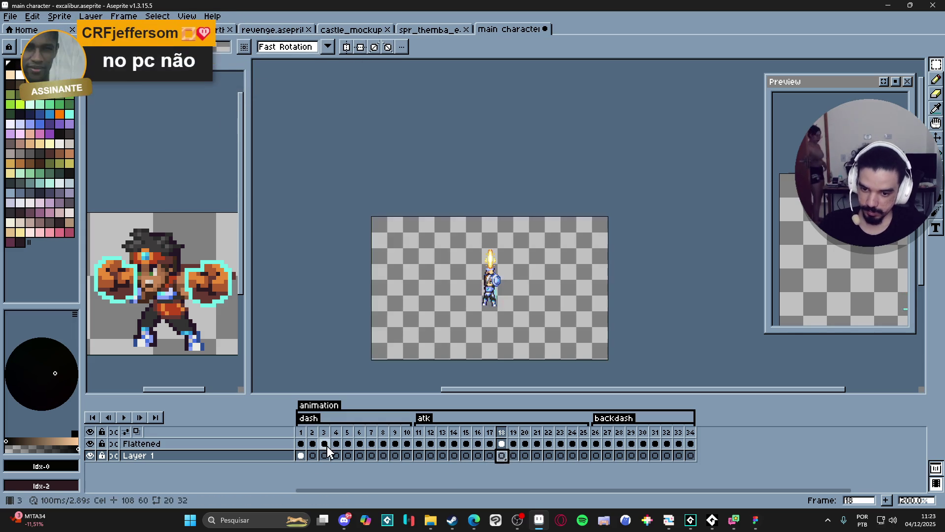
drag(302, 456, 690, 456)
right_click(693, 458)
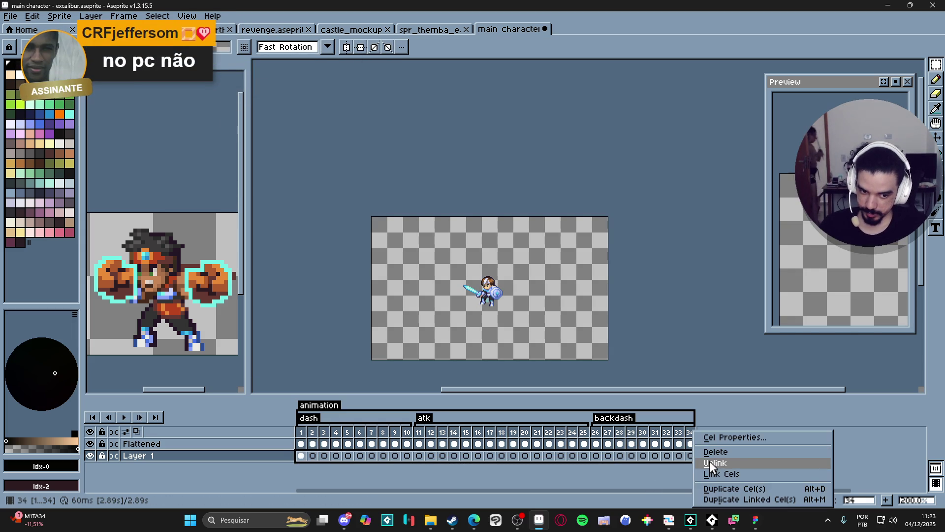
click(715, 473)
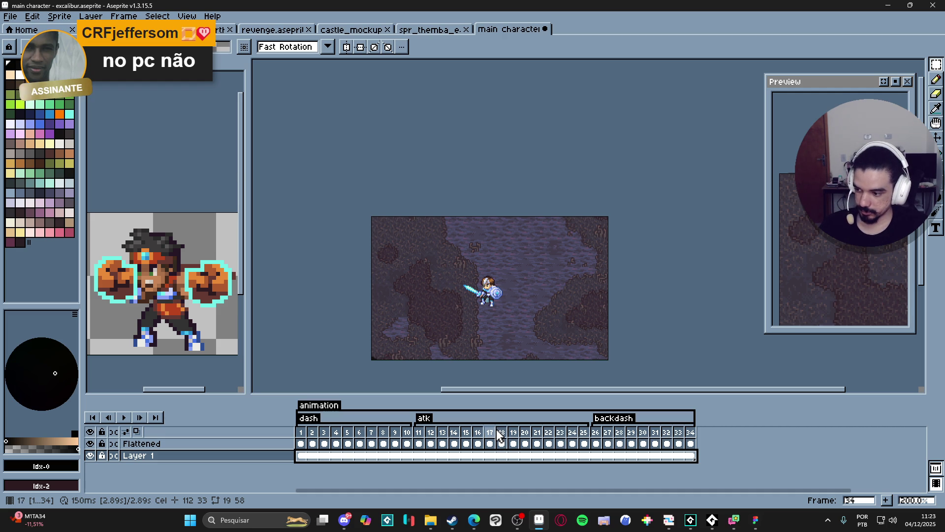
- Play the animation from frame 1 and stop on frame 11, where the attack starts
scroll(474, 302, up, 1)
scroll(477, 305, up, 1)
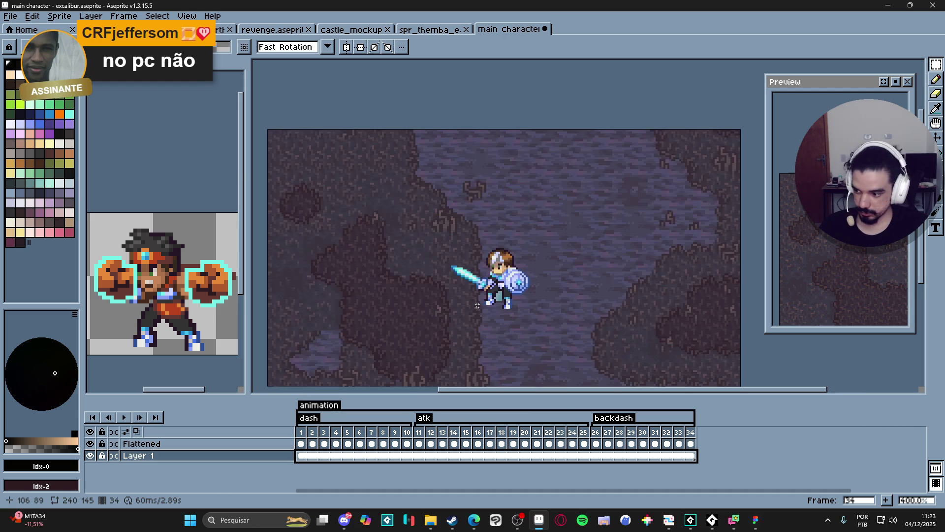
scroll(837, 255, up, 2)
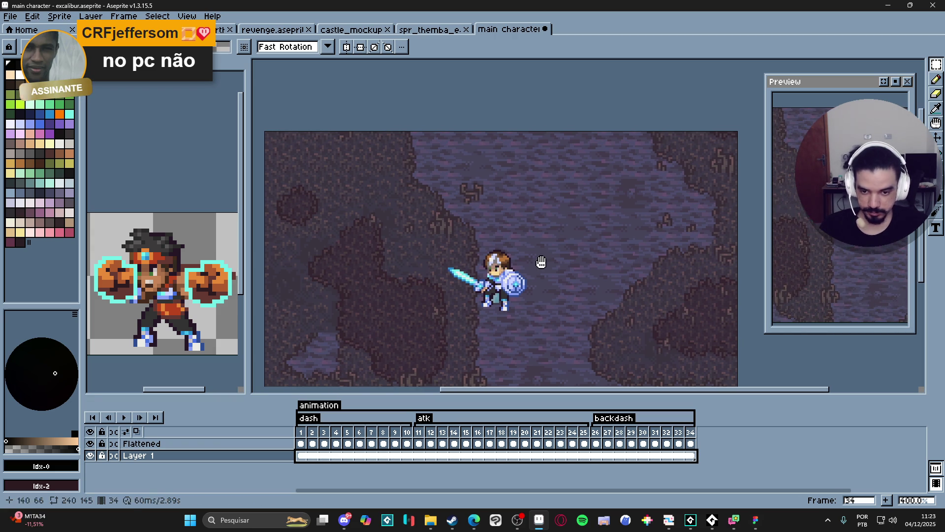
click(300, 443)
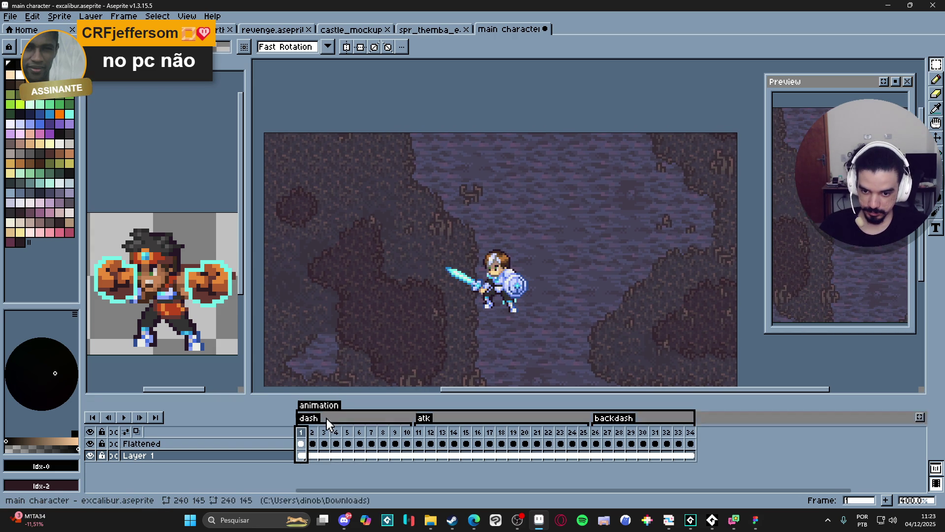
click(123, 417)
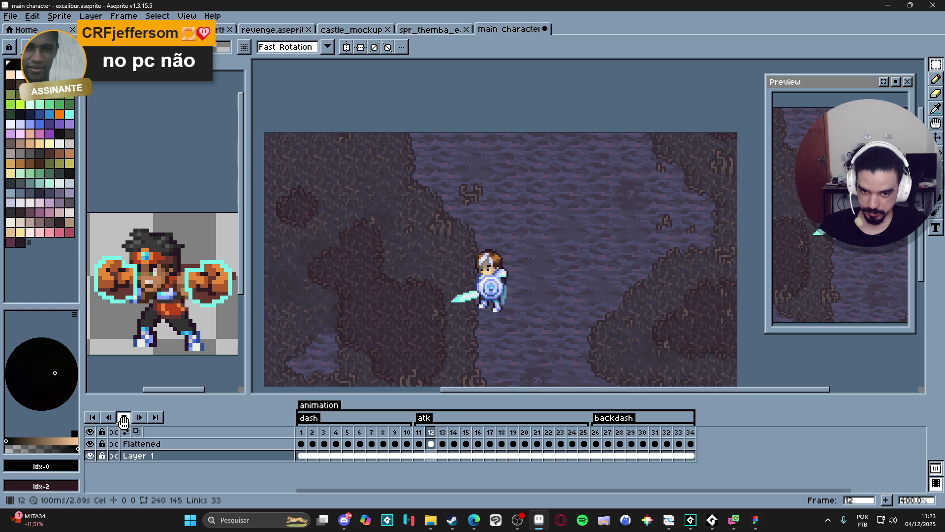
click(419, 443)
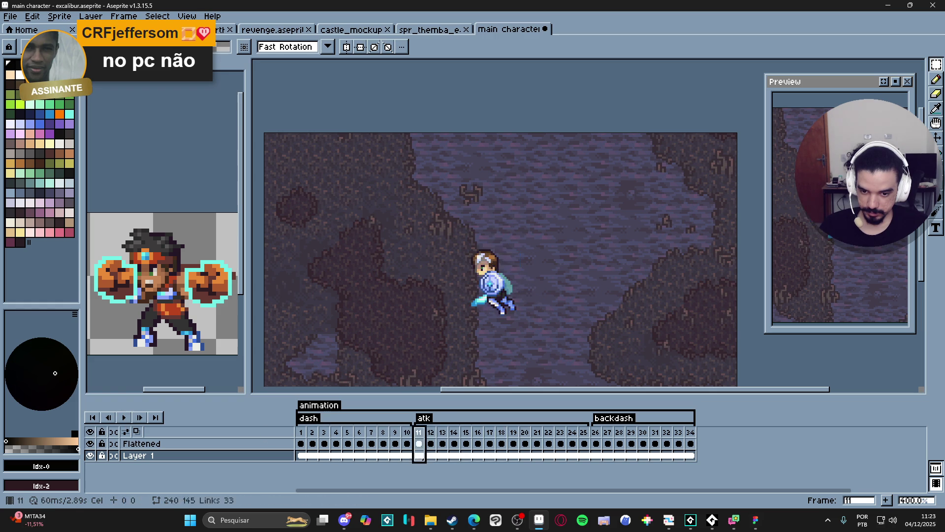
- Step back and forth through attack frames 12–14 to compare the poses
click(432, 433)
click(443, 433)
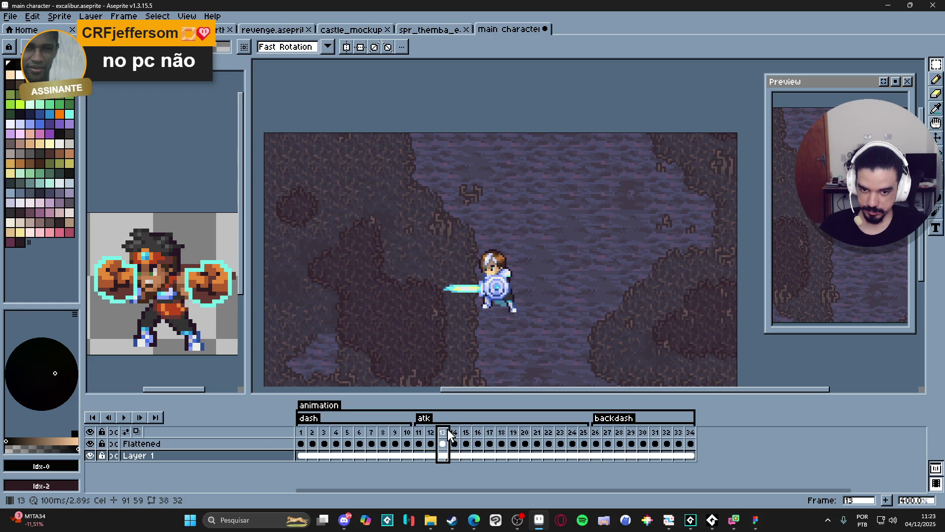
click(455, 434)
click(429, 437)
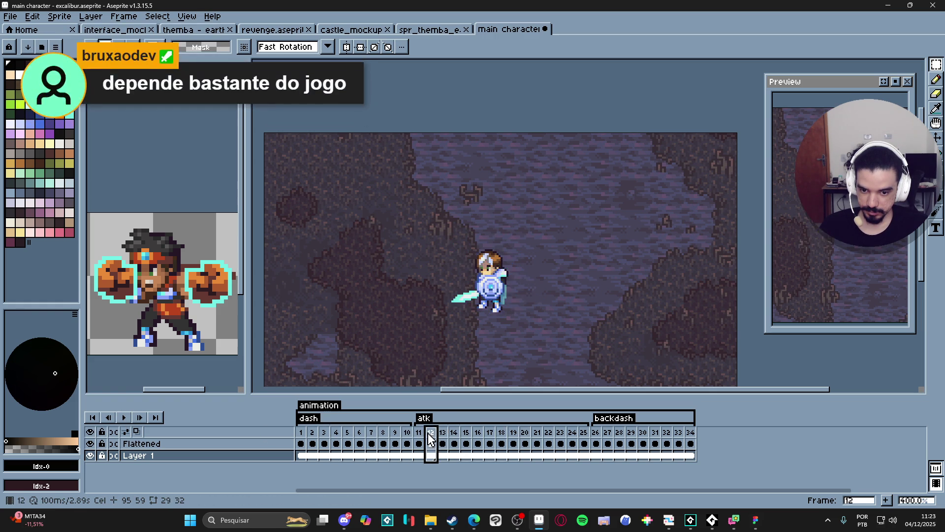
click(442, 434)
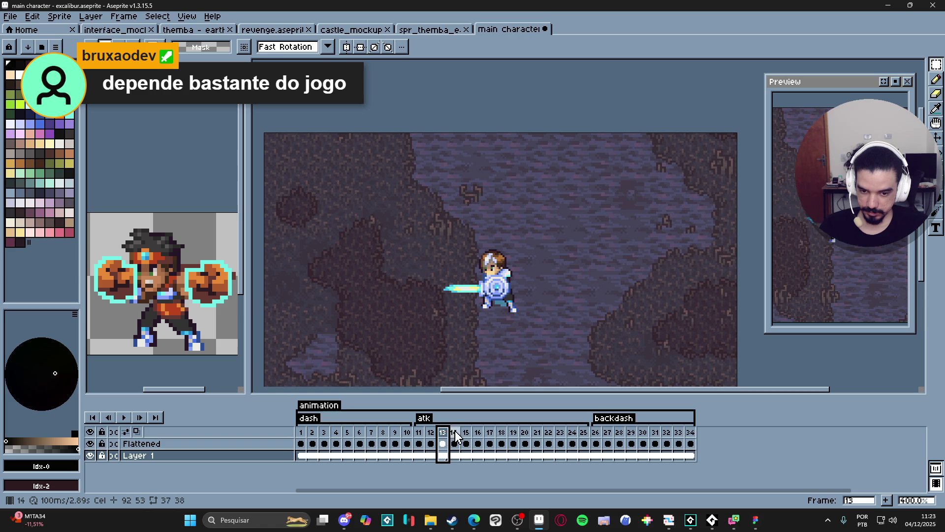
click(420, 439)
click(430, 439)
click(442, 439)
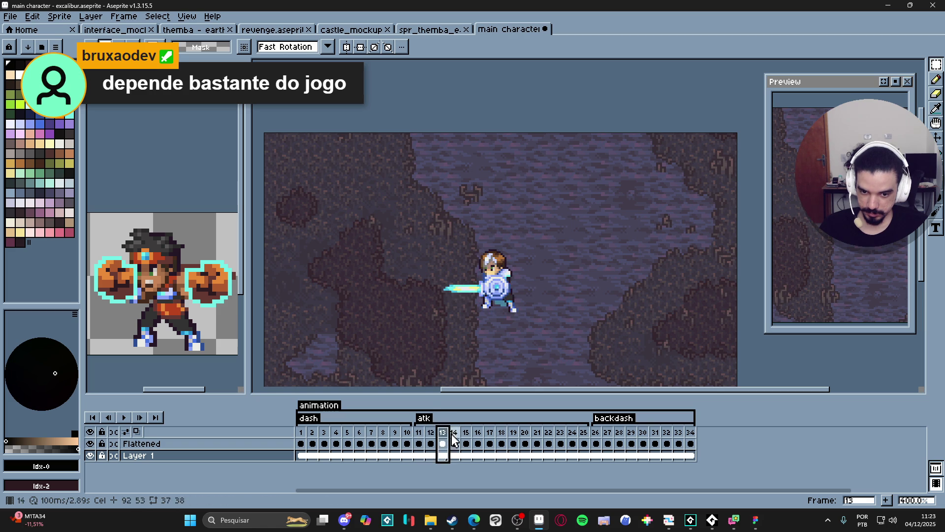
click(454, 439)
- Delete the extra sword-raised attack frame, leaving 33 frames
click(466, 438)
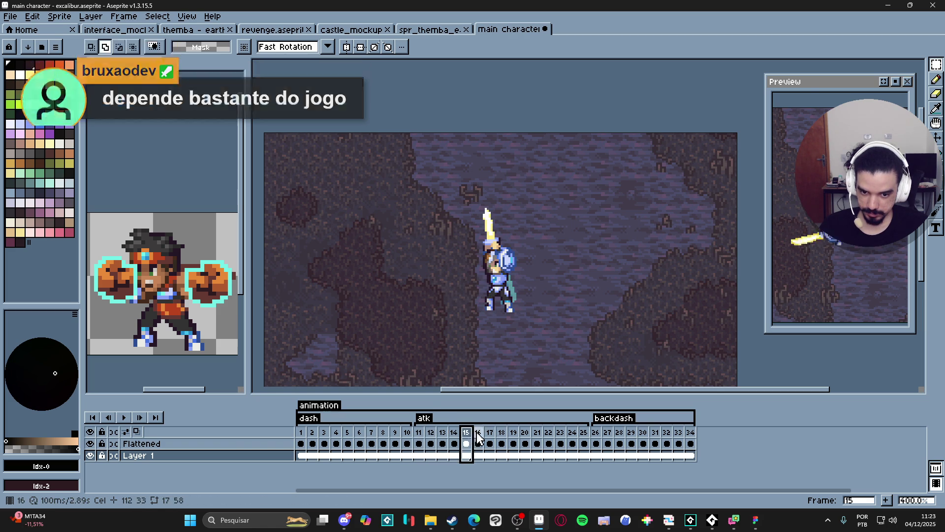
click(477, 438)
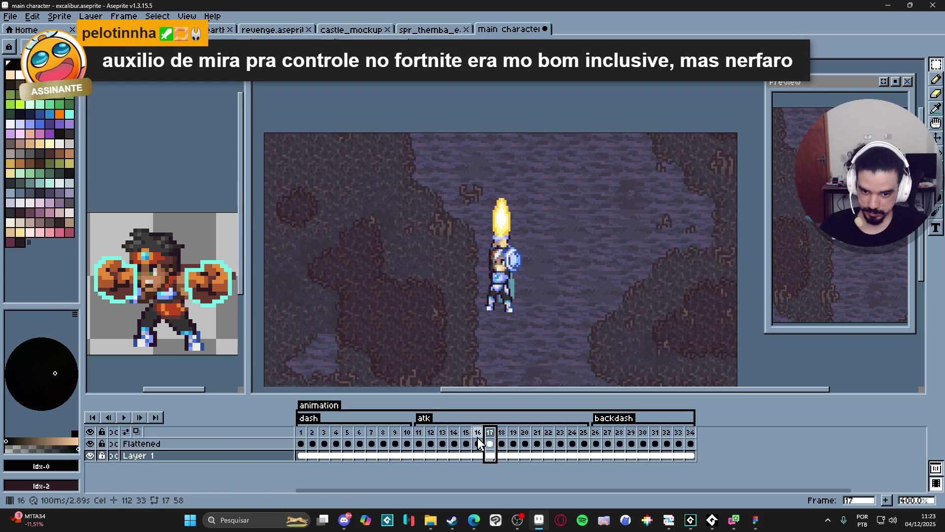
key(alt+Delete)
click(466, 442)
- Review attack frames 16–22, comparing the sword-slash poses on frames 18–20
click(478, 442)
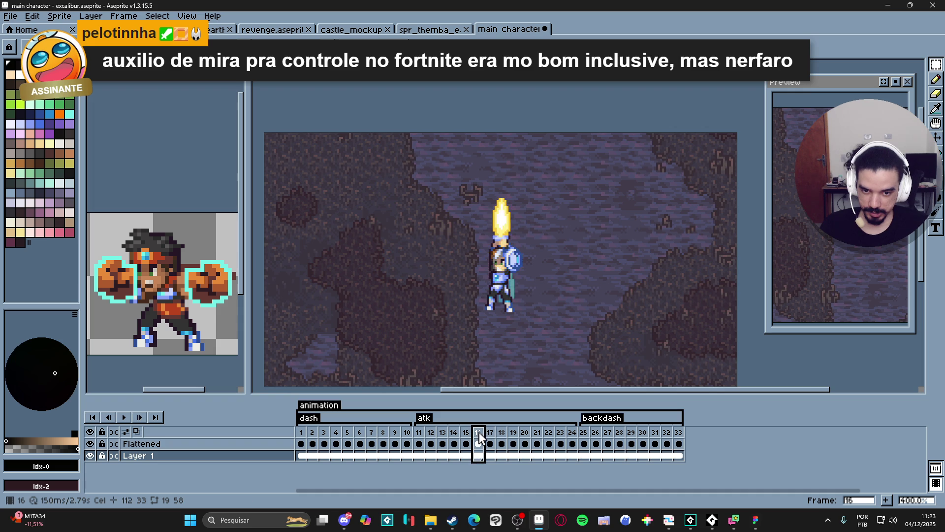
click(489, 441)
click(502, 435)
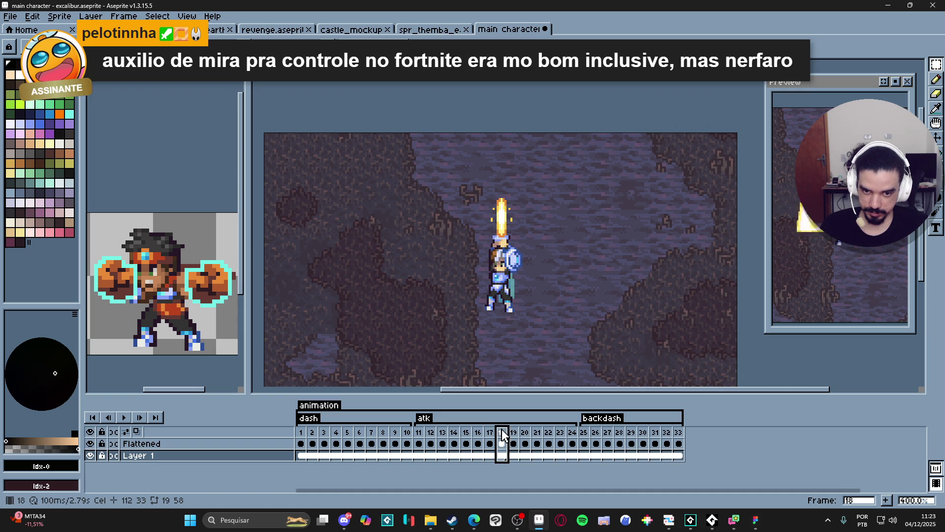
click(513, 433)
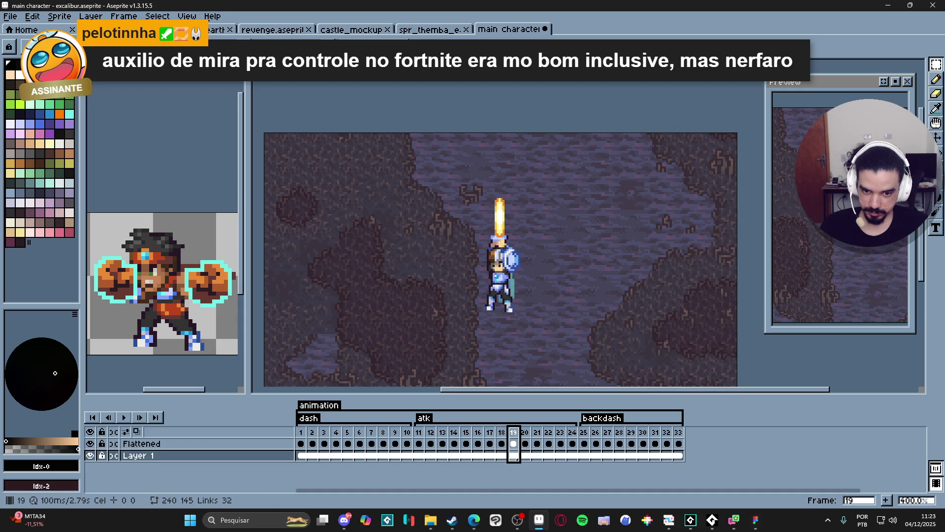
click(525, 434)
click(537, 435)
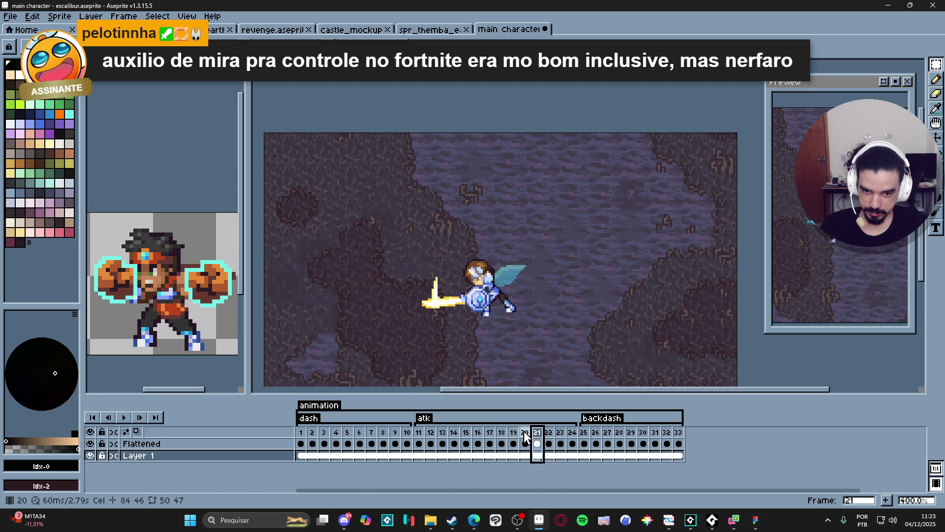
click(548, 435)
click(513, 435)
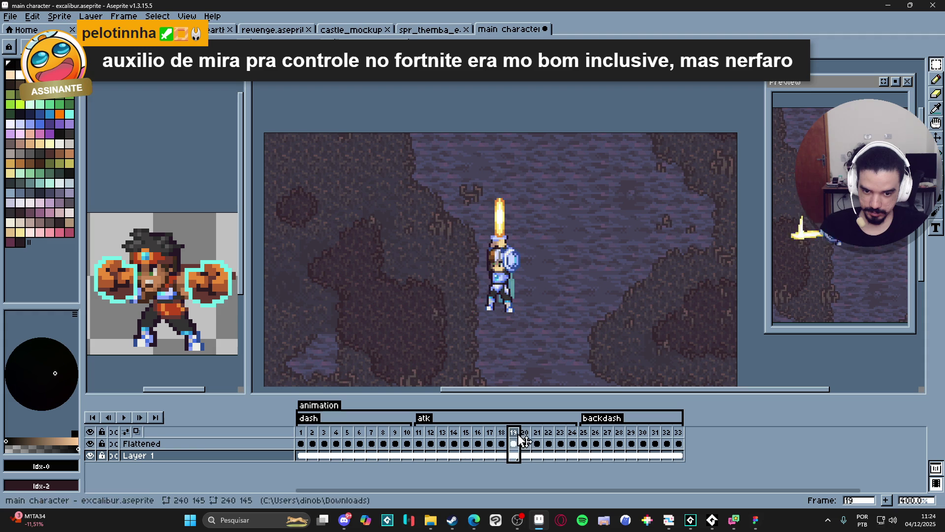
click(501, 435)
click(513, 435)
click(524, 435)
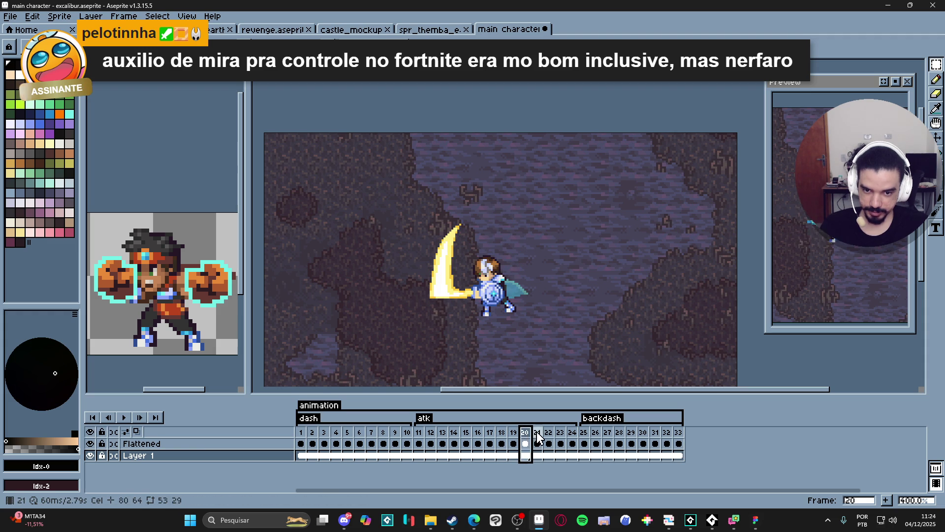
click(513, 435)
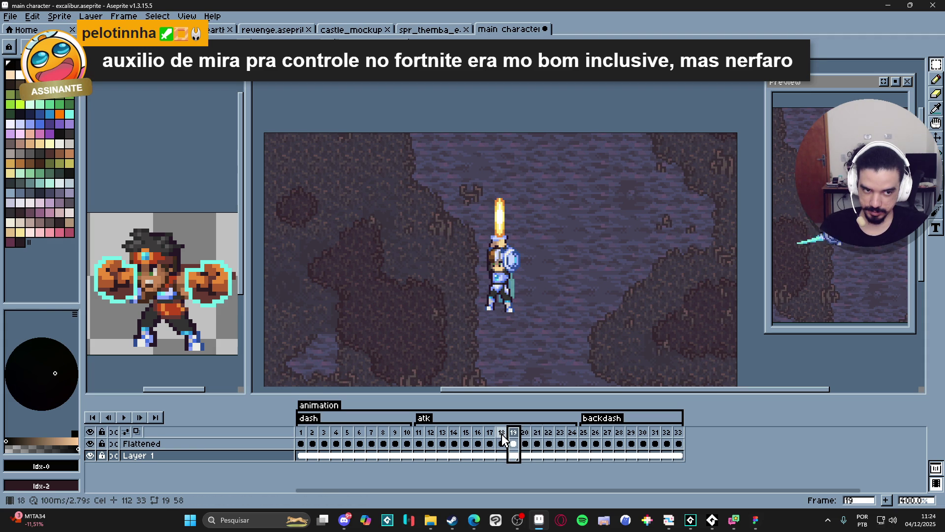
- Flip through frames 11–14 to compare the sword-forward and sword-raised poses
click(428, 434)
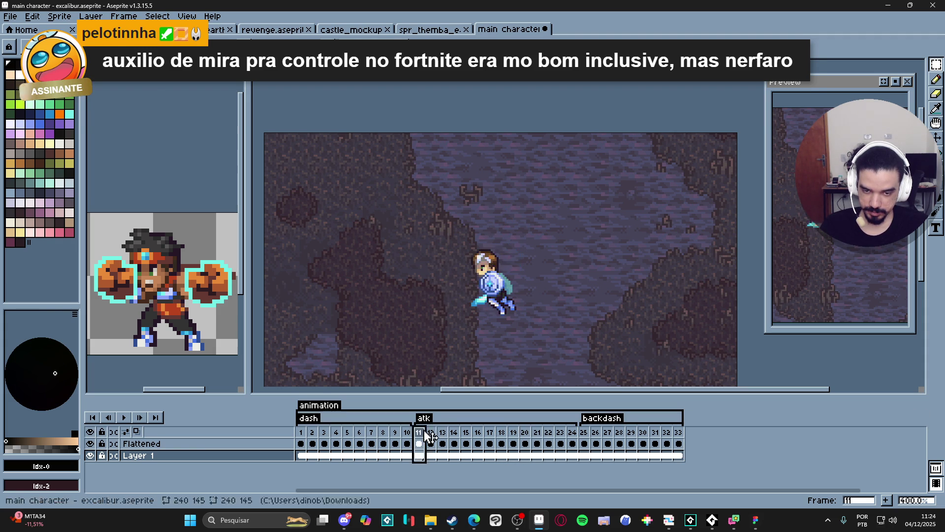
click(431, 434)
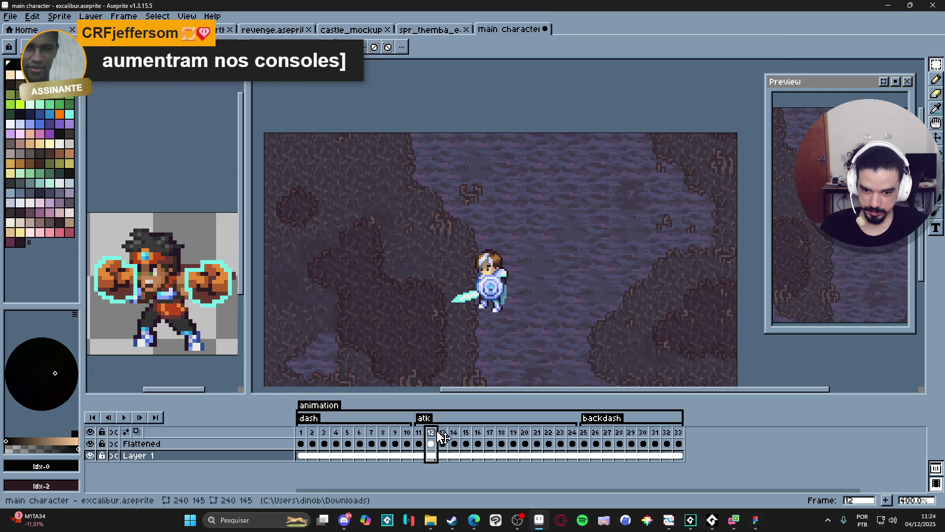
click(442, 434)
click(456, 433)
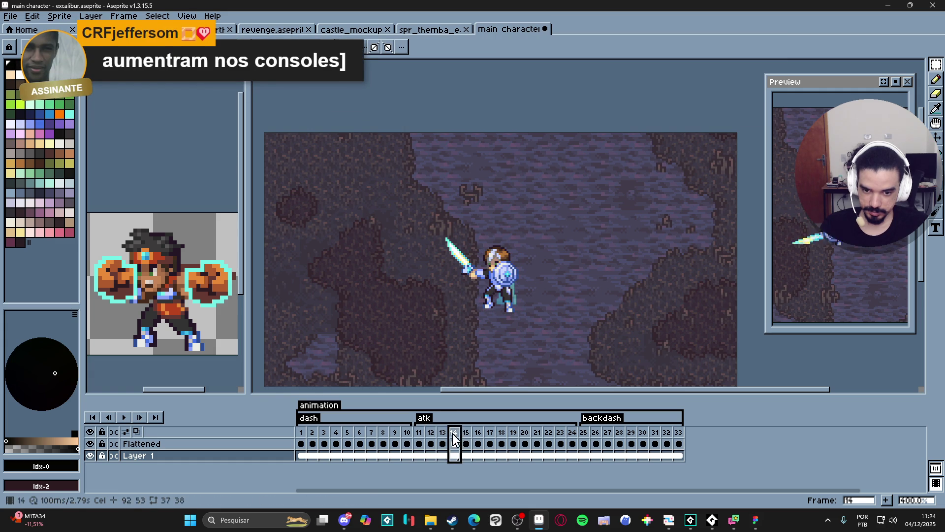
click(443, 433)
click(455, 433)
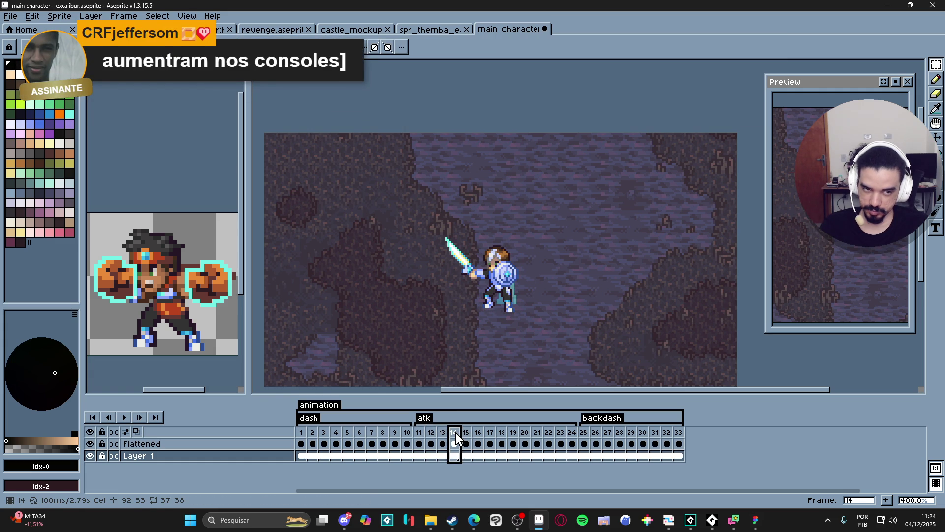
click(442, 433)
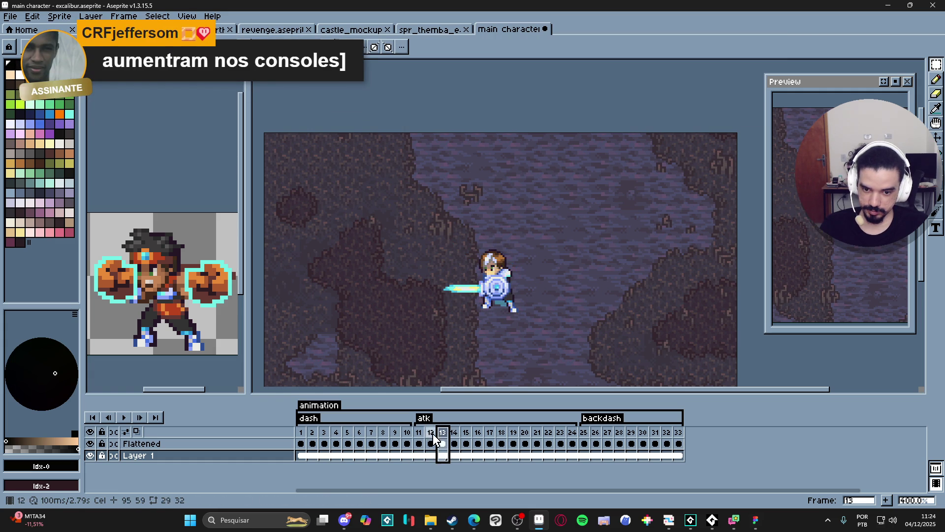
click(431, 433)
click(442, 433)
click(450, 433)
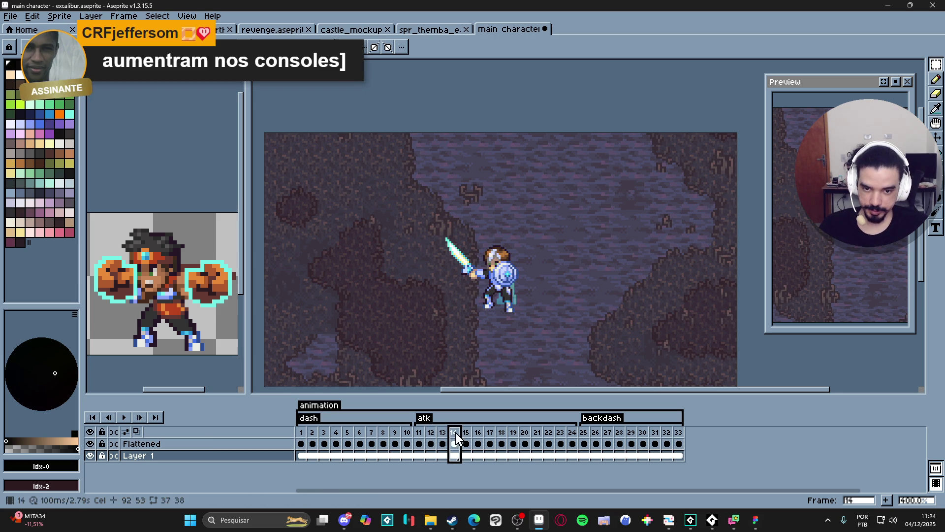
- Compare frames 12–15 again to decide which pose to replace
click(442, 433)
click(432, 433)
click(443, 433)
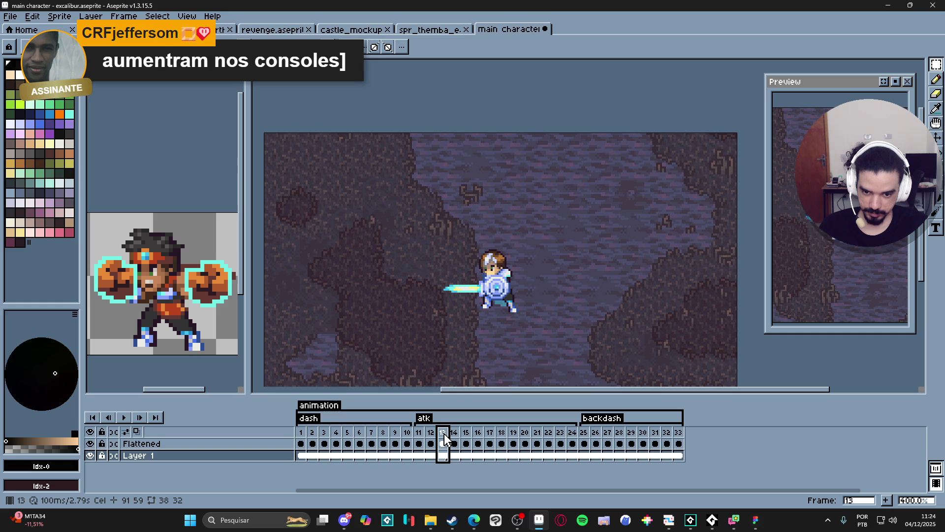
click(454, 434)
click(467, 433)
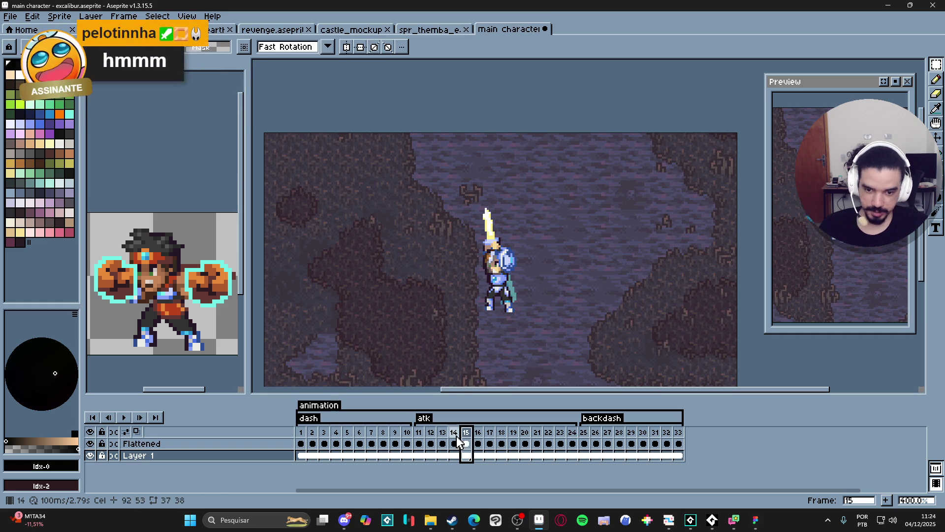
click(455, 436)
click(467, 435)
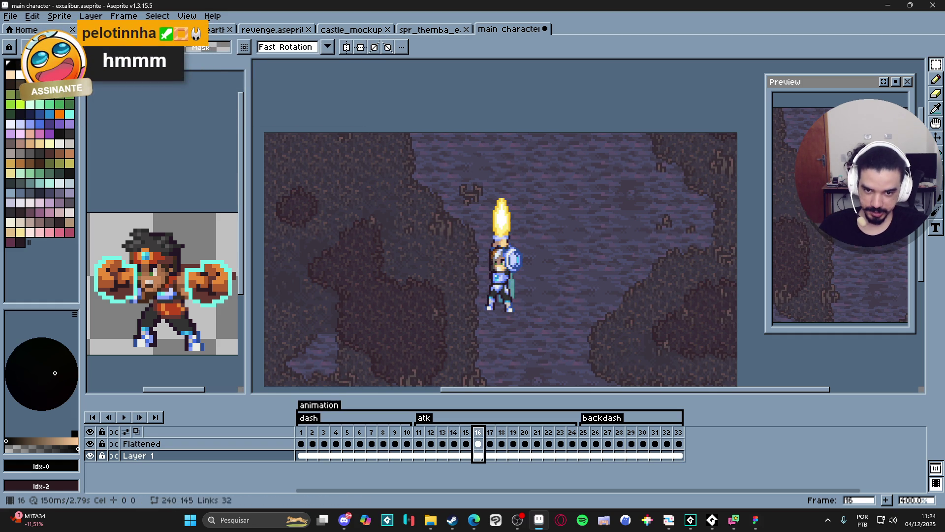
click(445, 436)
- Replace attack frame 14 with a copy of the sword-forward frame 13
click(451, 442)
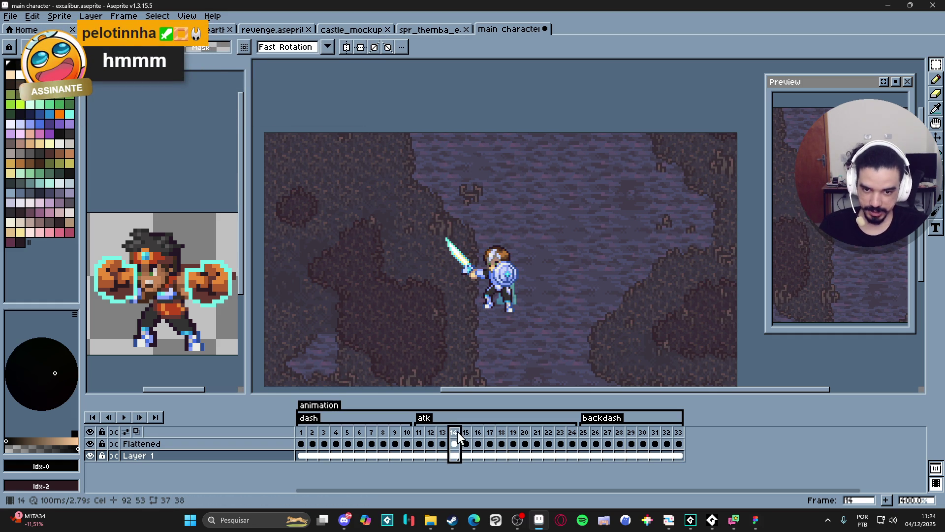
key(alt+Delete)
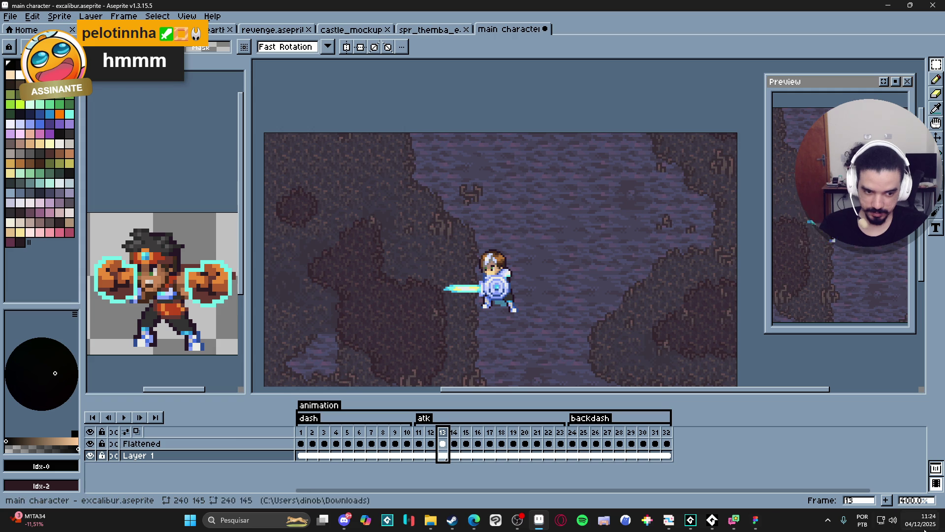
click(890, 503)
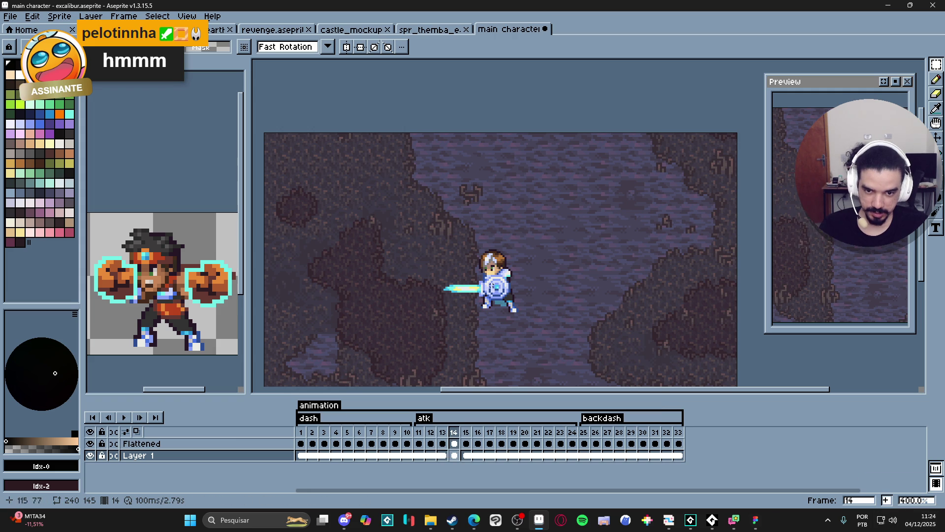
click(465, 432)
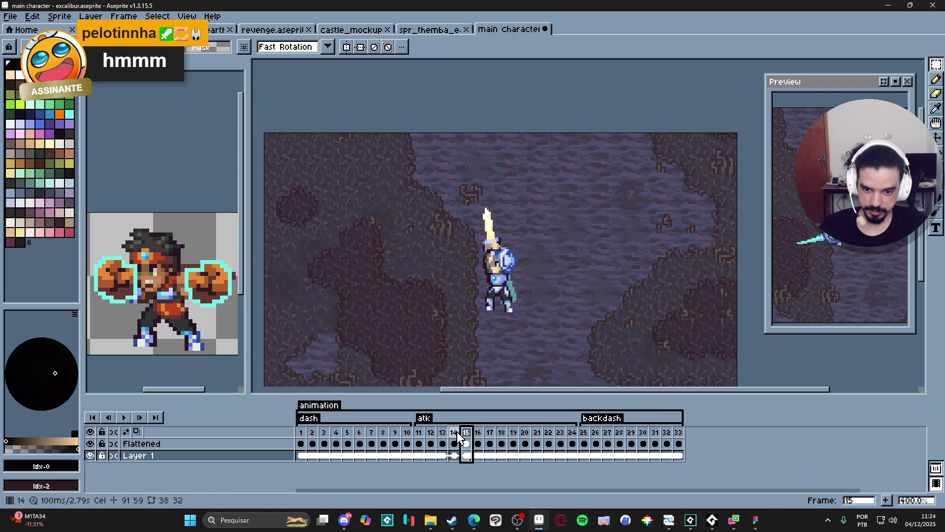
click(454, 432)
click(443, 432)
- Step between frames 12–14 to preview the new frame in sequence
key(Right)
key(Left)
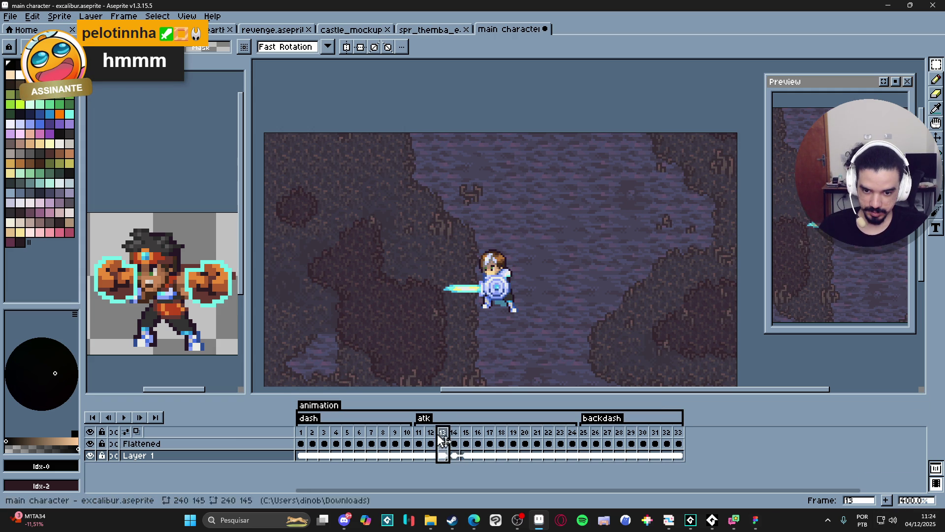
key(Left)
key(Right)
key(Left)
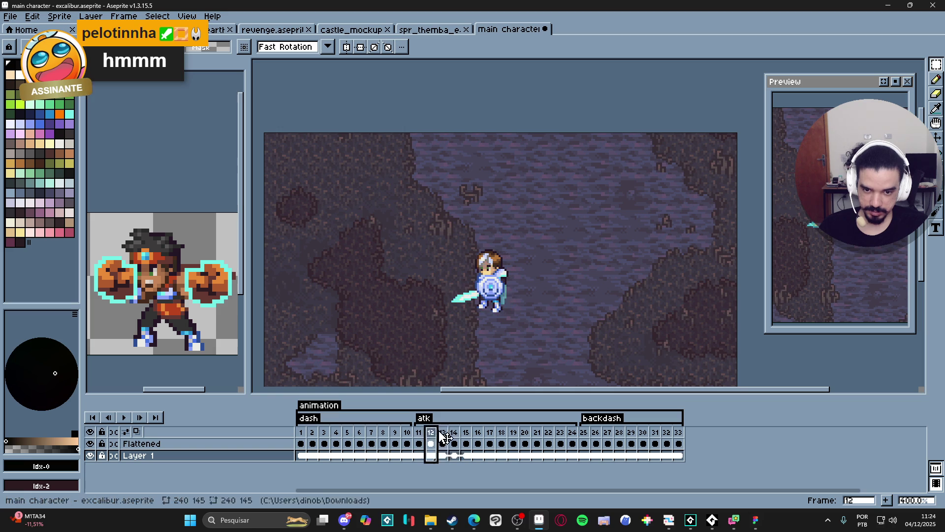
key(Right)
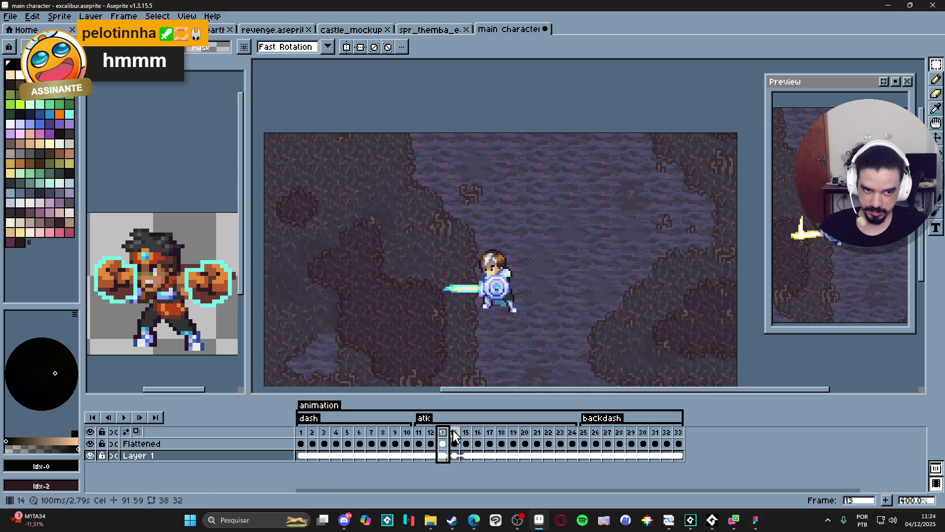
key(Right)
key(Left)
key(Right)
- On the Flattened layer of frame 14, select the sword with a rectangular marquee
scroll(477, 300, up, 1)
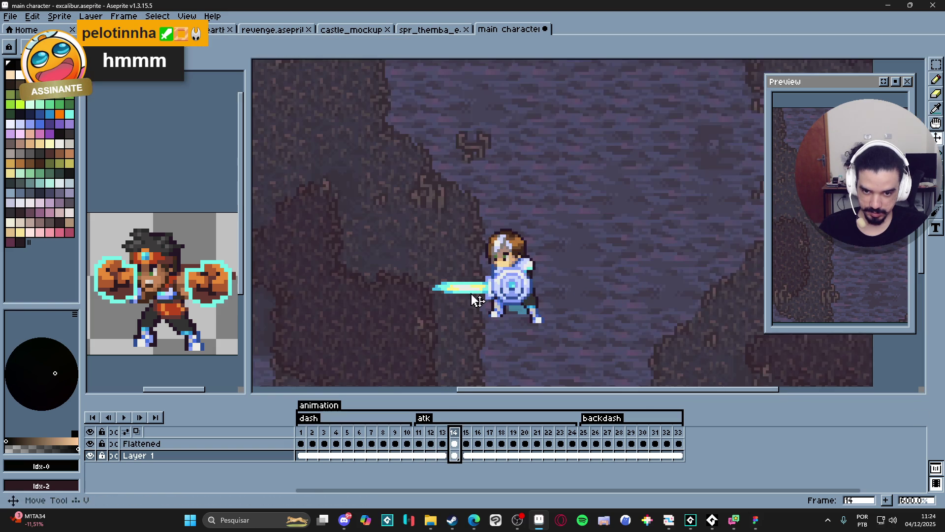
key(Up)
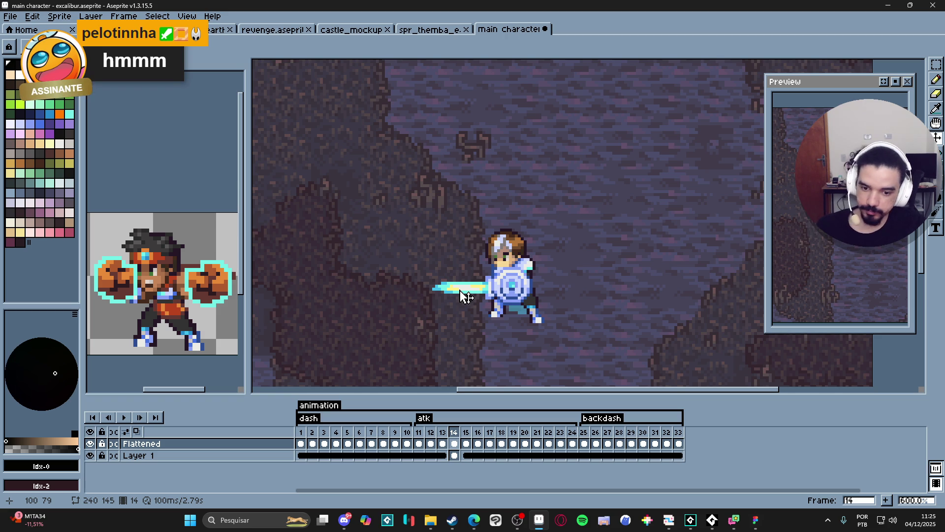
click(443, 433)
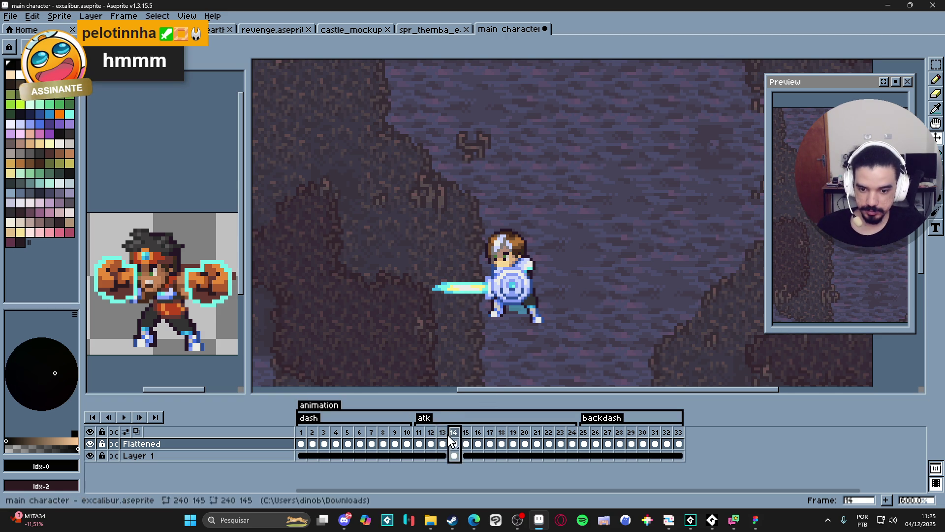
click(458, 443)
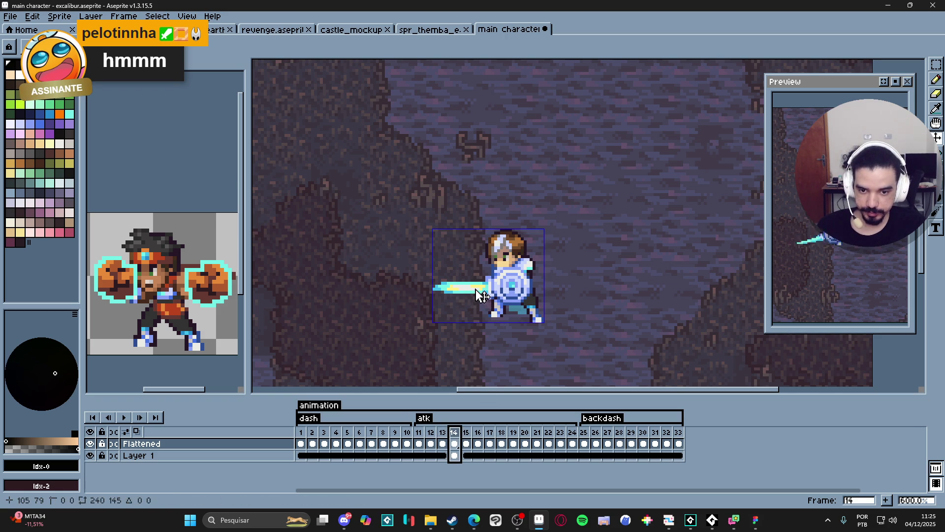
scroll(470, 295, up, 1)
key(m)
mouse_move(384, 257)
mouse_down()
mouse_move(492, 287)
mouse_move(495, 308)
mouse_move(500, 277)
mouse_up()
scroll(494, 308, up, 5)
scroll(495, 290, down, 5)
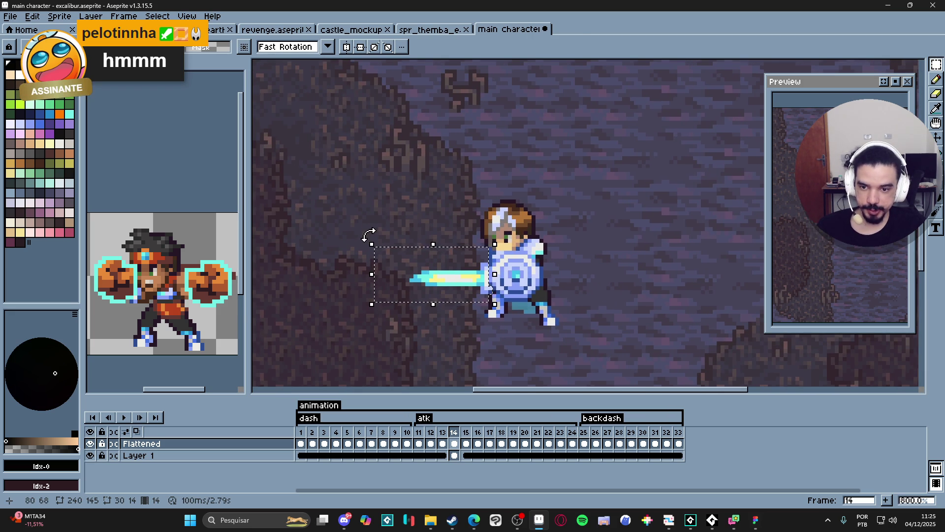
- Rotate the selected sword slightly, raise it one pixel and commit it
drag(369, 235, 385, 239)
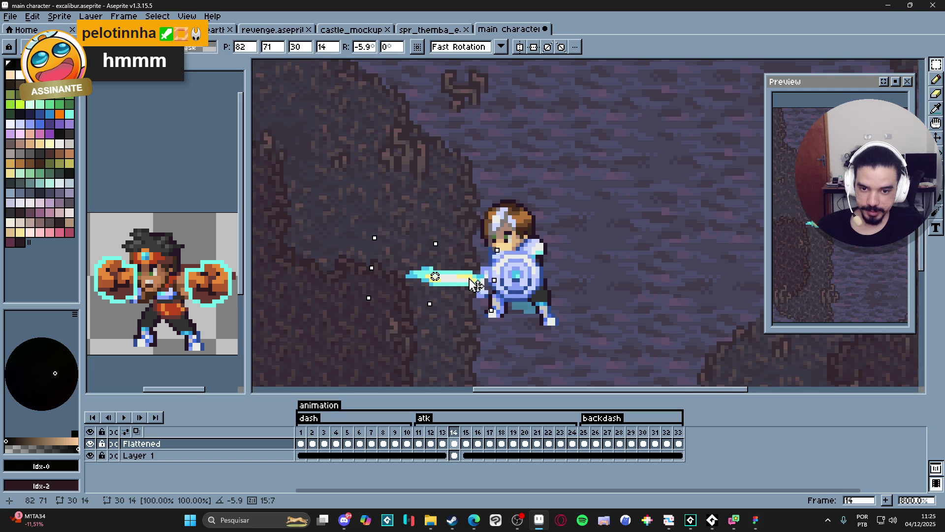
drag(476, 282, 477, 279)
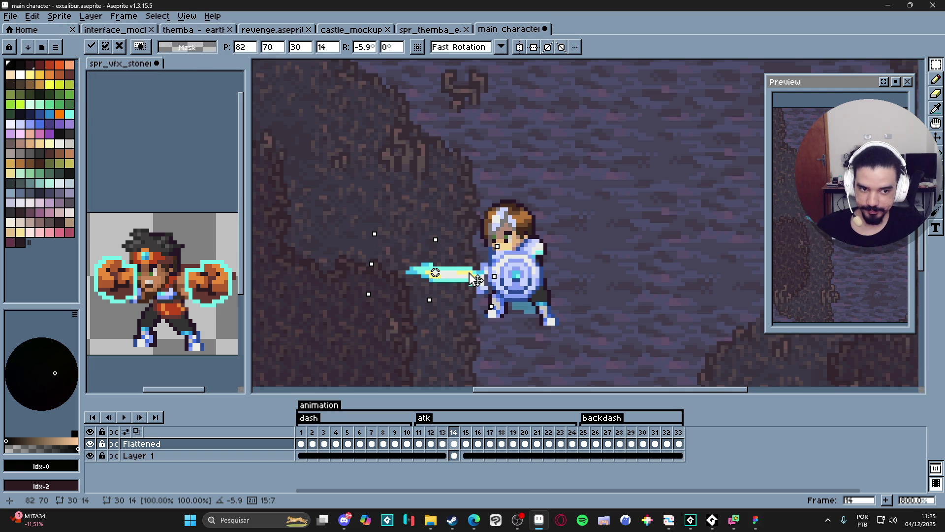
key(ctrl+d)
- Repaint the sword blade's edges pale yellow (#FFF089) with the Pencil, checking neighbouring frames
key(b)
scroll(461, 278, up, 1)
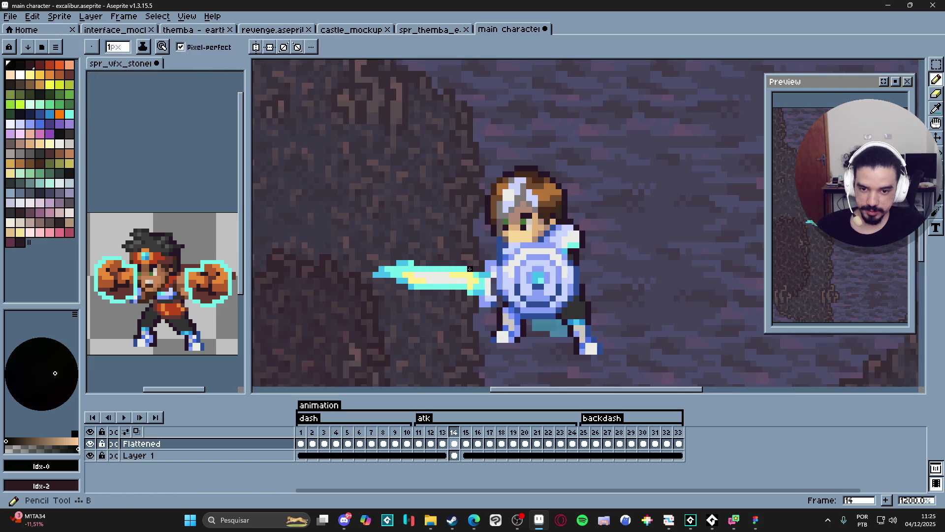
alt+click(461, 278)
click(466, 433)
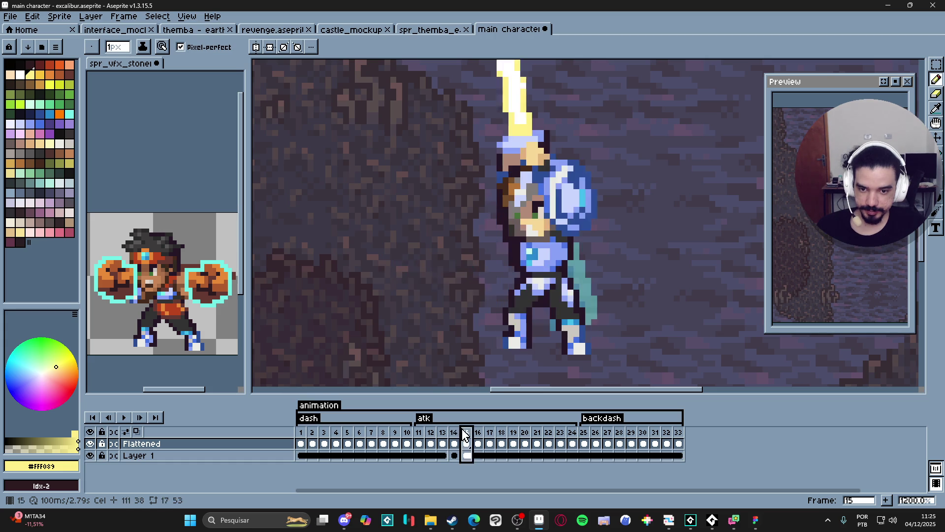
click(455, 433)
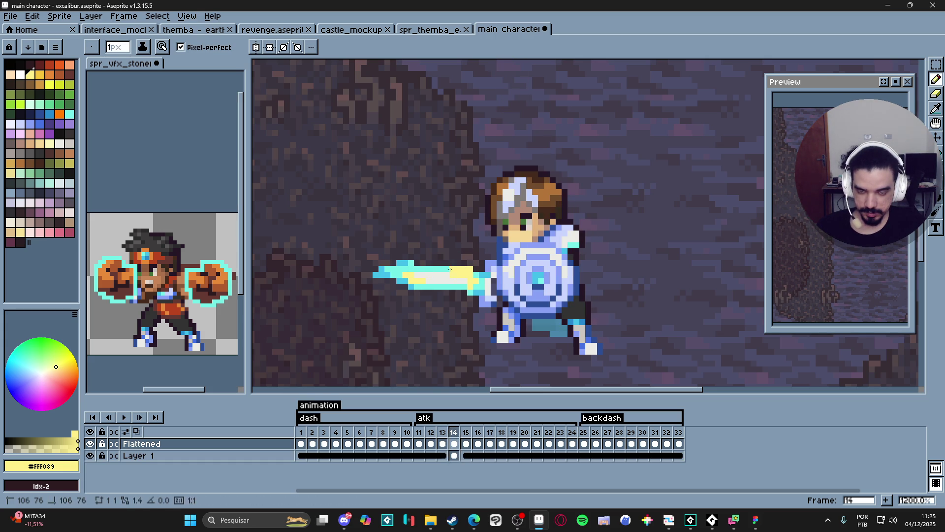
drag(468, 269, 432, 269)
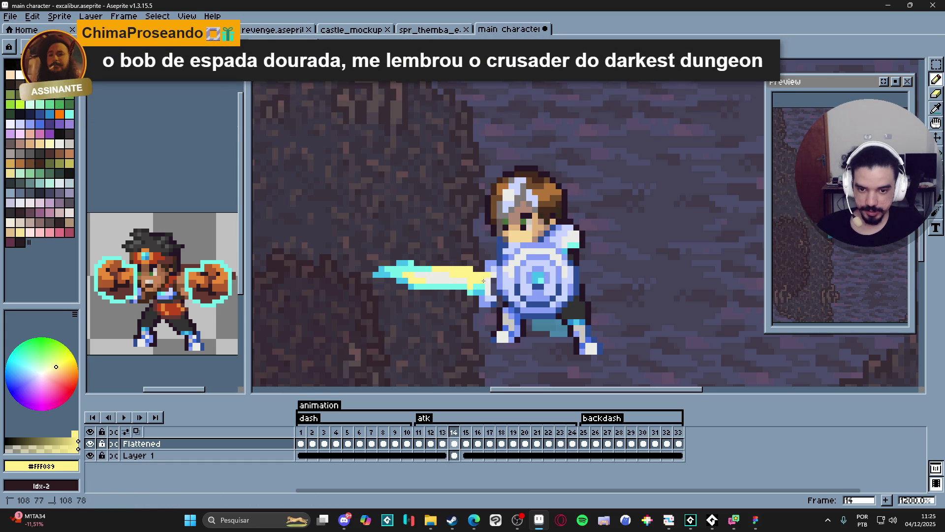
drag(483, 292, 471, 292)
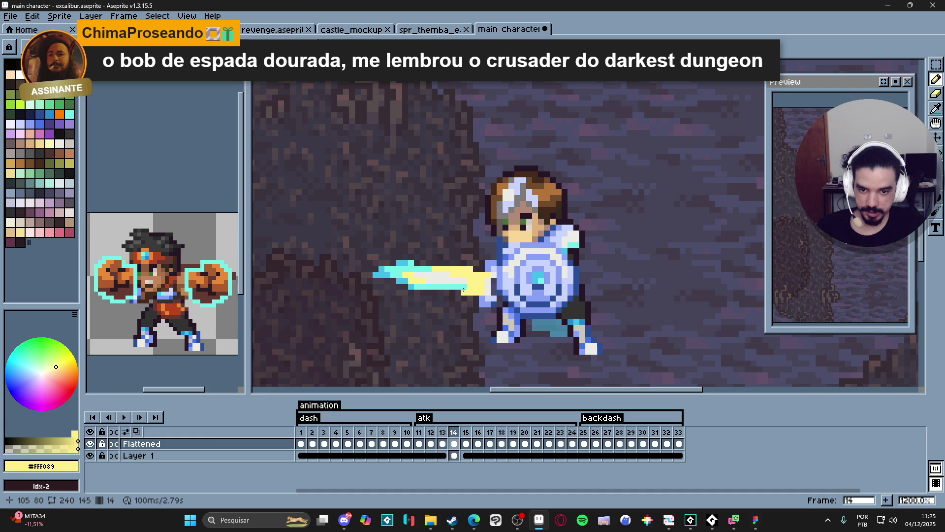
click(416, 287)
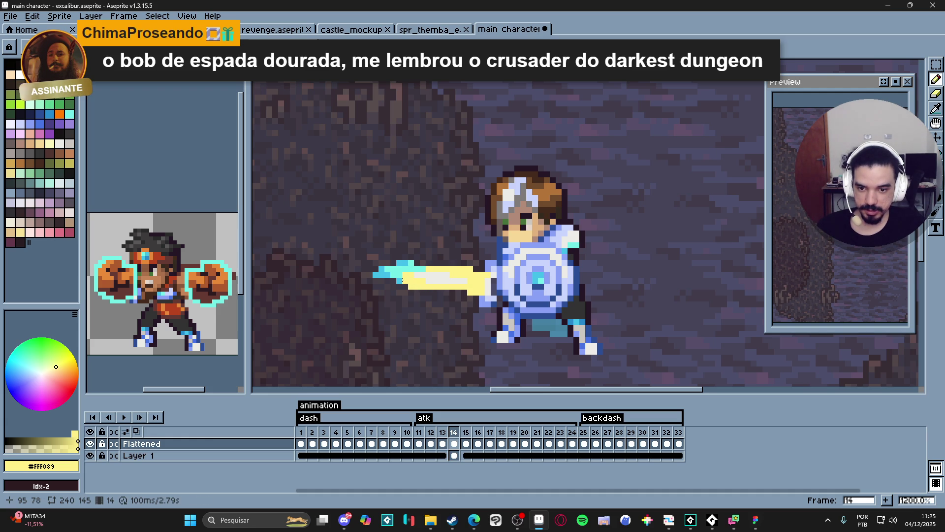
click(421, 269)
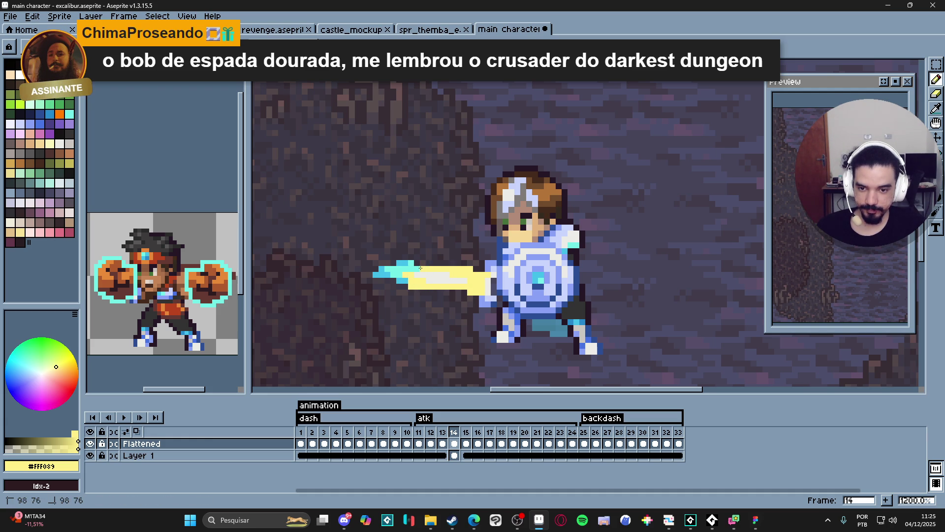
scroll(464, 305, down, 1)
click(443, 438)
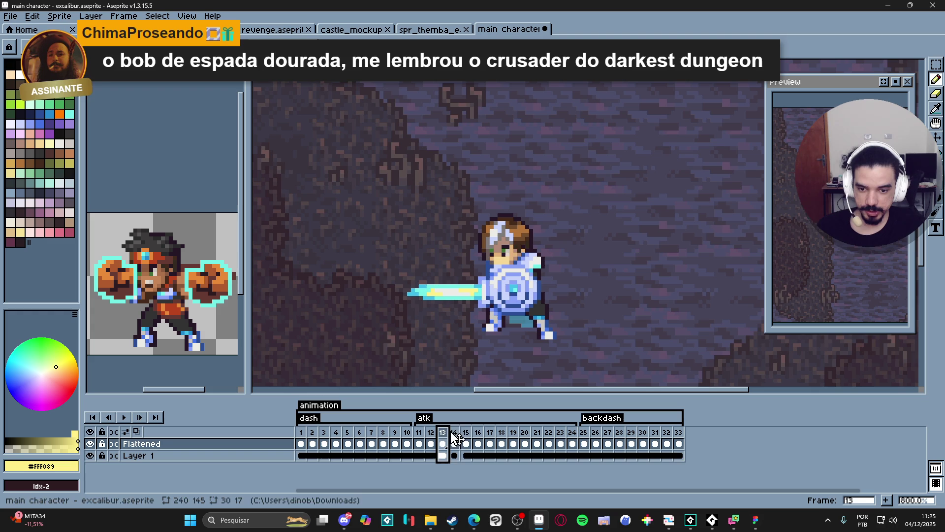
- On frame 14, pick the shield's pale blue colour and compare the sword with frame 13
click(454, 435)
scroll(485, 298, up, 2)
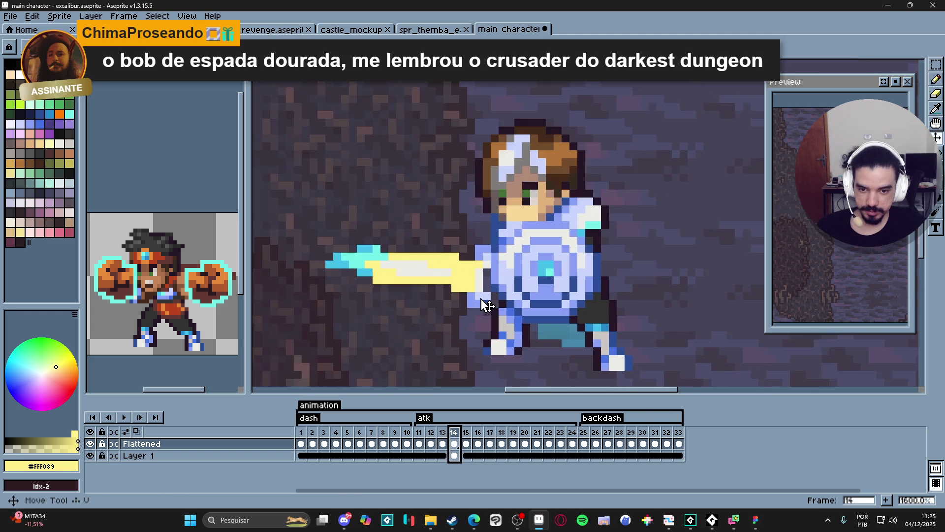
alt+click(483, 296)
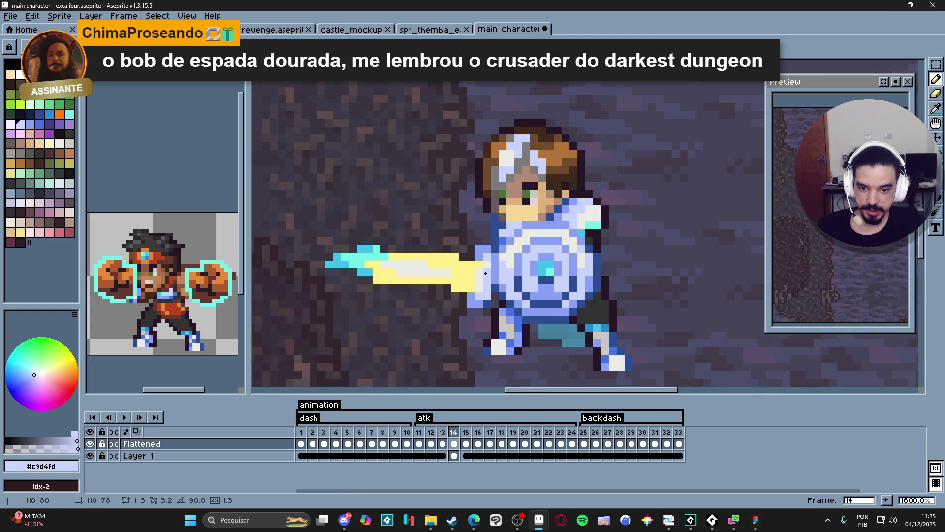
scroll(490, 302, down, 1)
scroll(490, 301, up, 1)
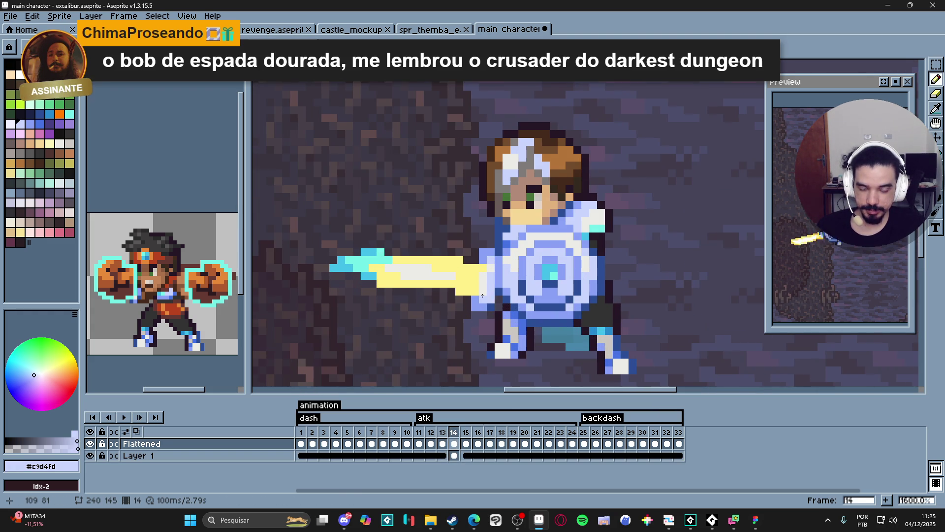
scroll(482, 295, down, 1)
click(443, 432)
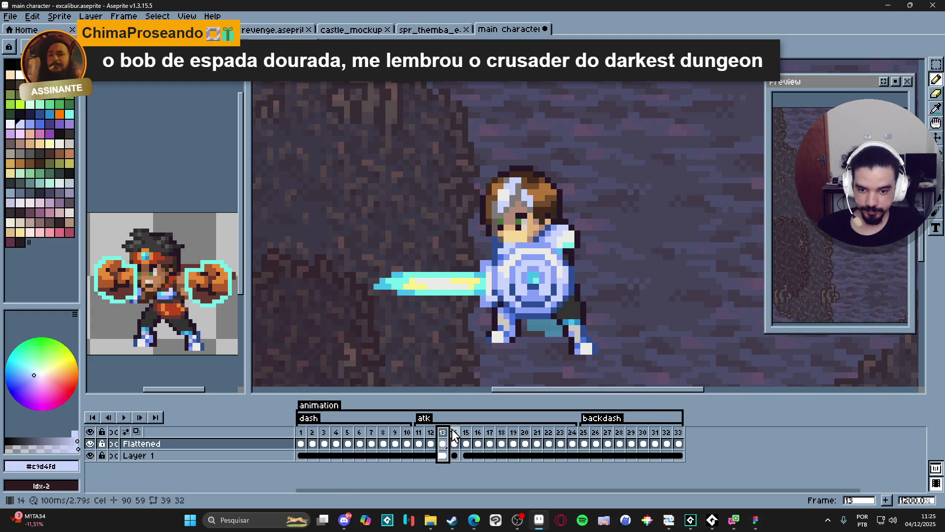
click(454, 432)
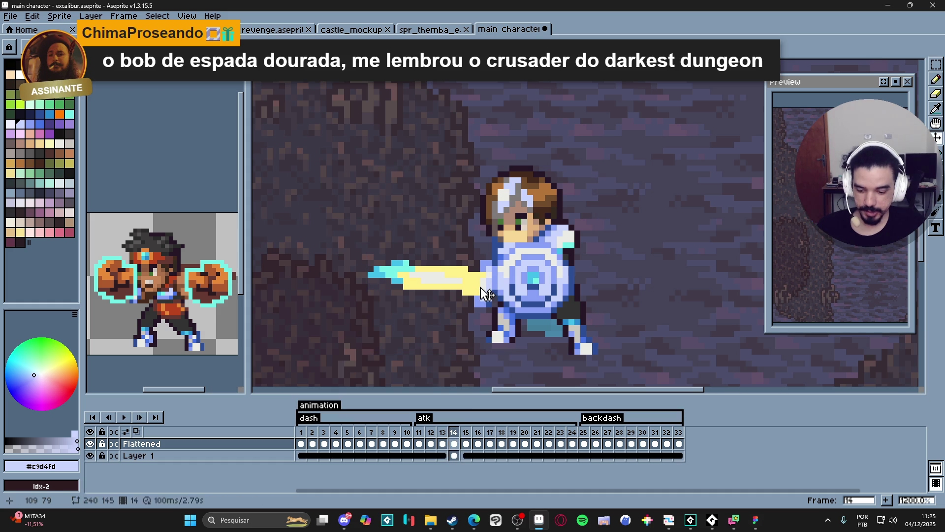
- Marquee the sword on frame 14, move it up one pixel, and deselect
key(m)
mouse_move(494, 252)
mouse_down()
mouse_move(386, 309)
mouse_move(365, 310)
mouse_up()
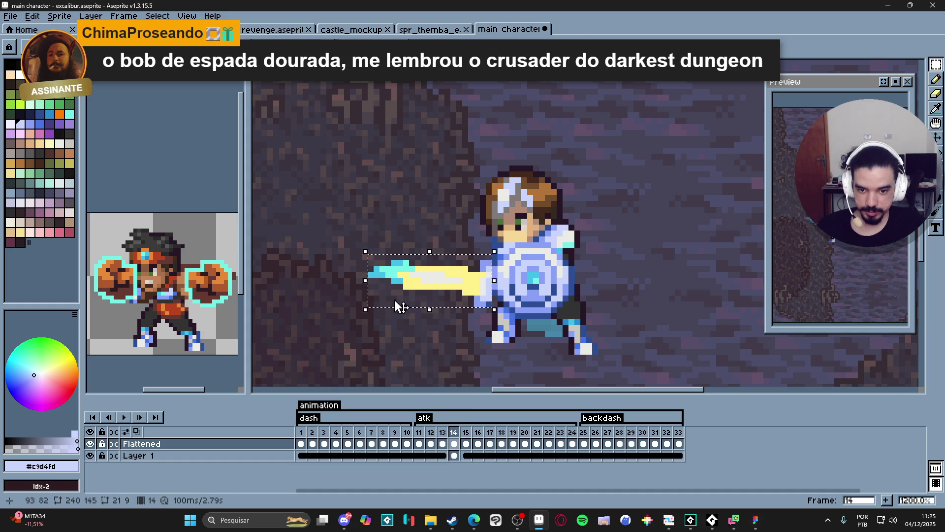
drag(434, 289, 436, 283)
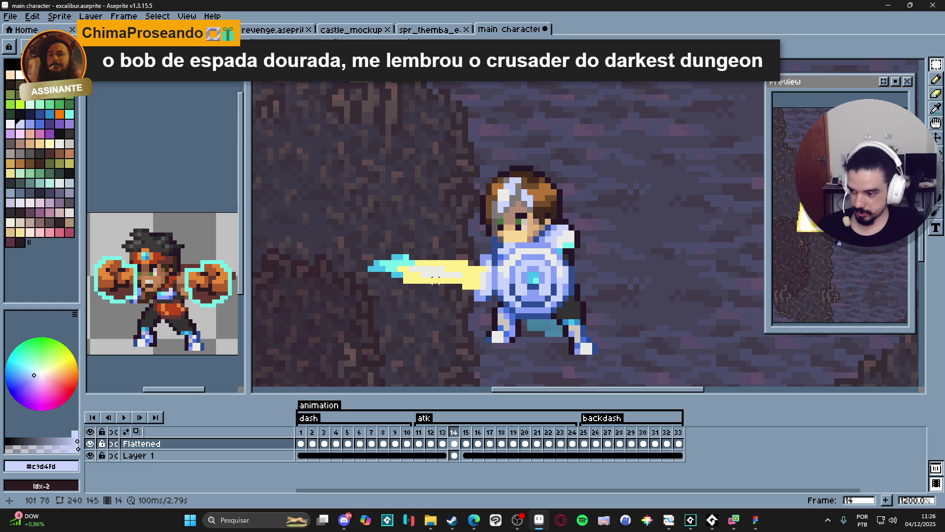
click(444, 433)
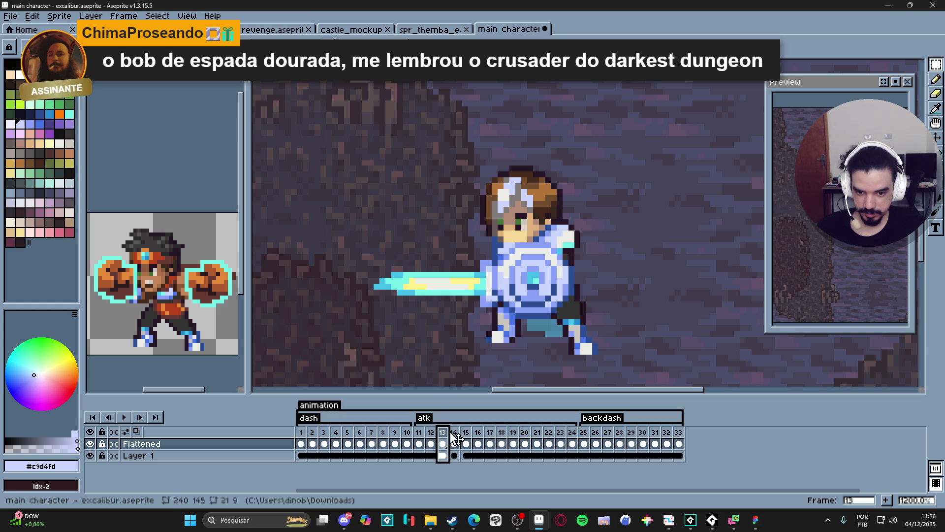
click(454, 433)
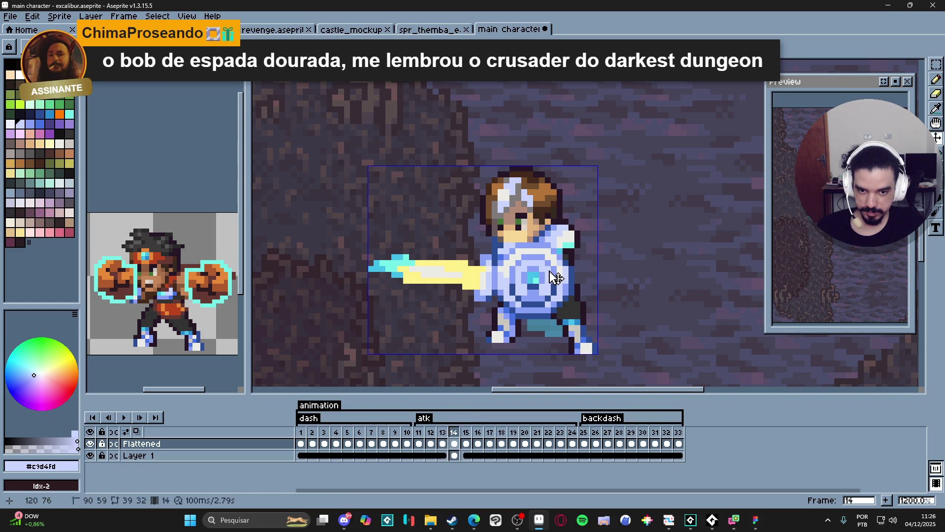
key(ctrl+d)
- Select the knight's head, adding the hair area and extending it down one pixel
key(ctrl+shift+d)
key(ctrl+d)
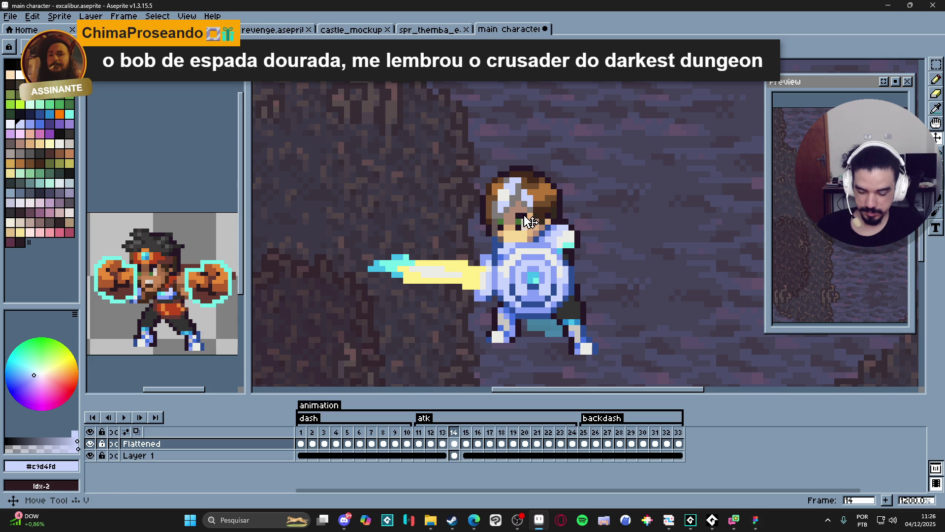
key(m)
drag(475, 148, 581, 219)
scroll(552, 217, up, 3)
mouse_move(538, 244)
mouse_down()
mouse_move(354, 232)
mouse_move(348, 208)
mouse_up()
mouse_move(407, 196)
mouse_down()
mouse_move(525, 257)
mouse_move(443, 257)
mouse_up()
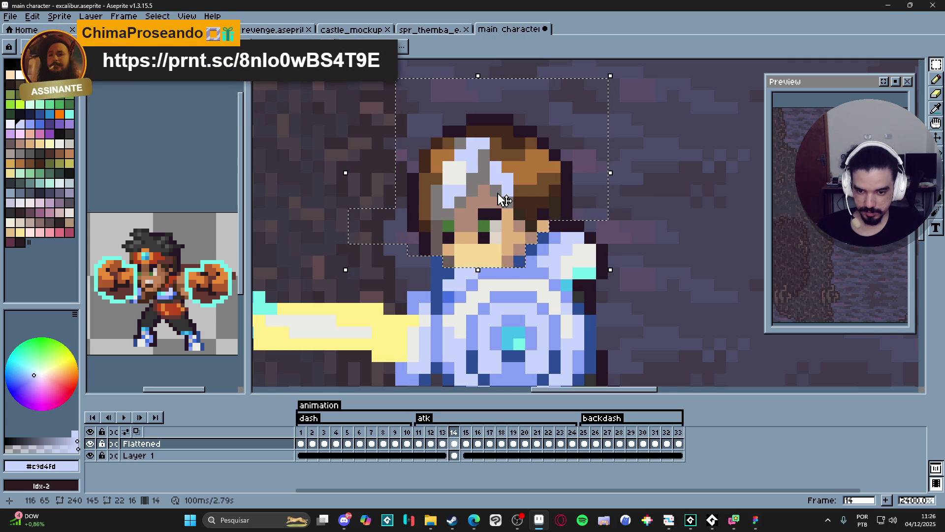
- Cut the knight's face and hair and paste them, one pixel right, on a new layer below Flattened
key(Delete)
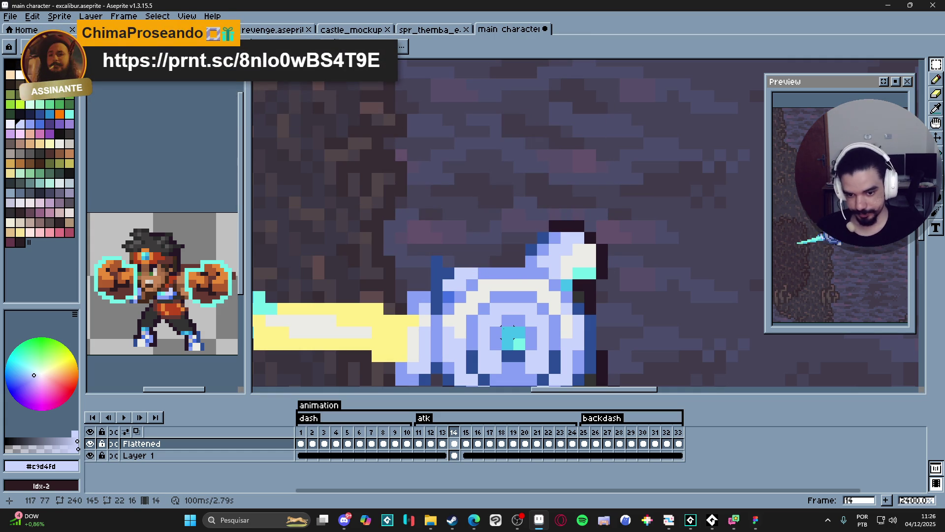
key(shift+n)
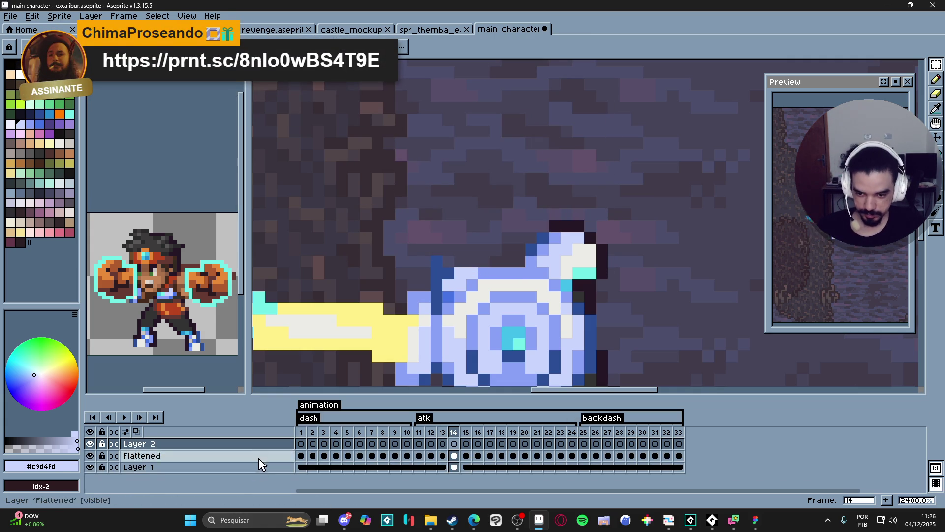
drag(261, 444, 266, 465)
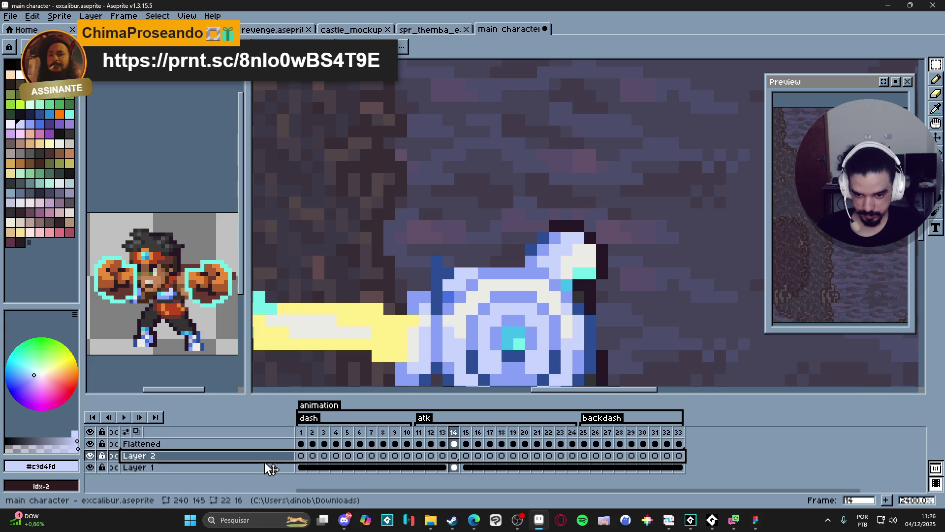
key(ctrl+v)
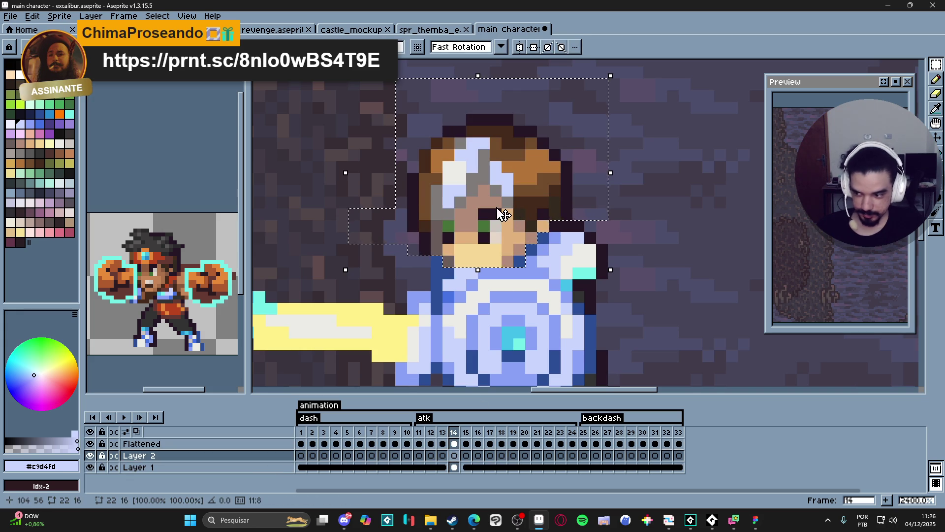
key(ctrl+d)
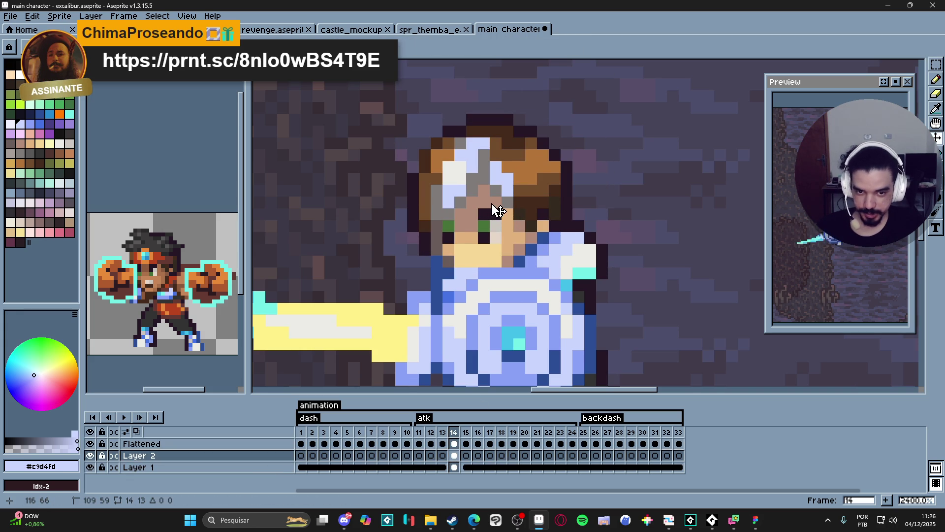
drag(488, 204, 499, 204)
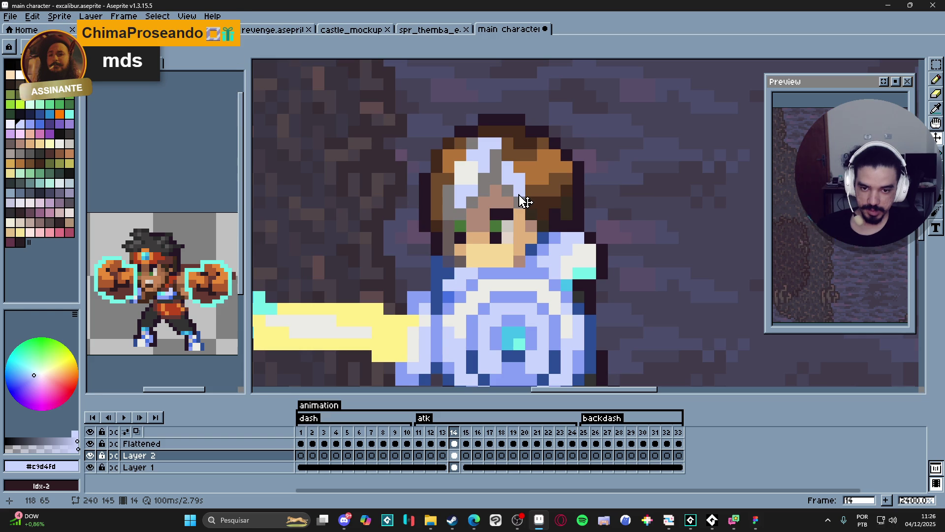
- Compare frame 14 with frame 13, then make the Flattened layer active
scroll(532, 229, down, 2)
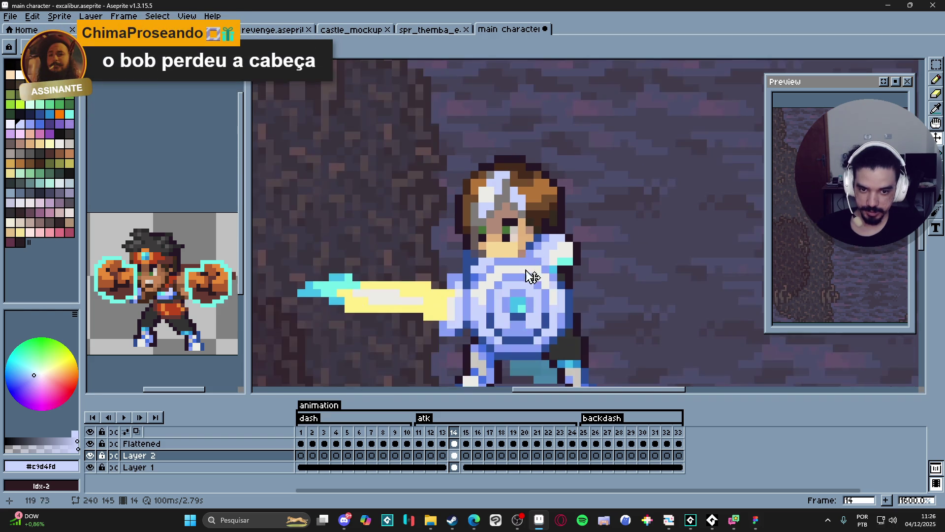
click(442, 433)
click(455, 433)
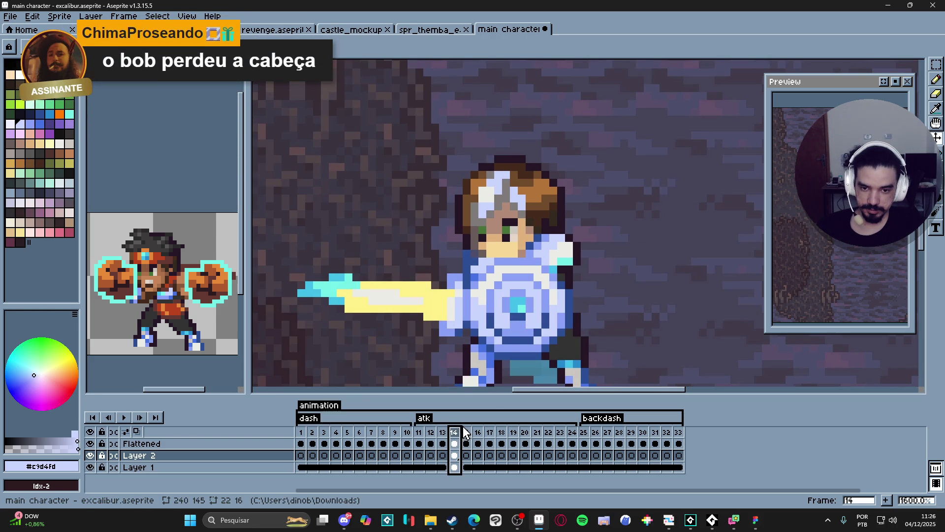
ctrl+click(517, 345)
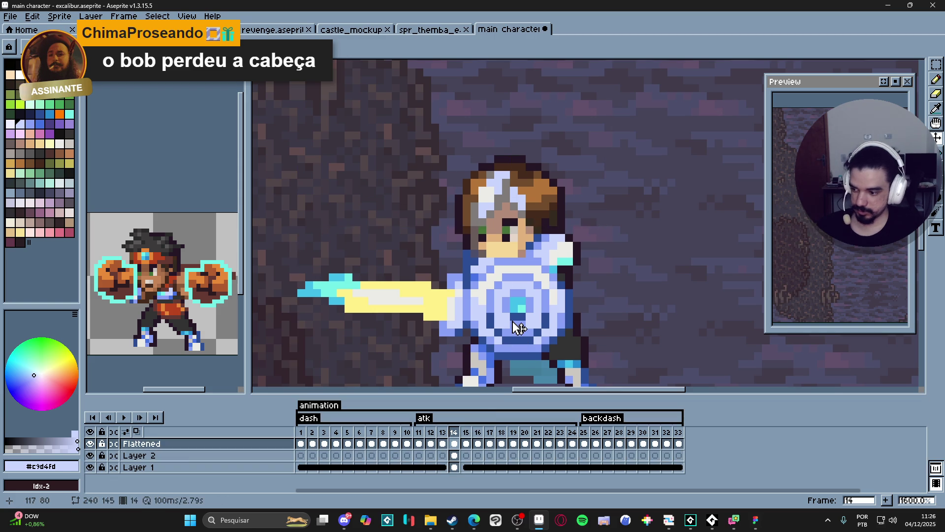
- Marquee the shield, extending the selection over its right side
key(m)
scroll(513, 277, up, 2)
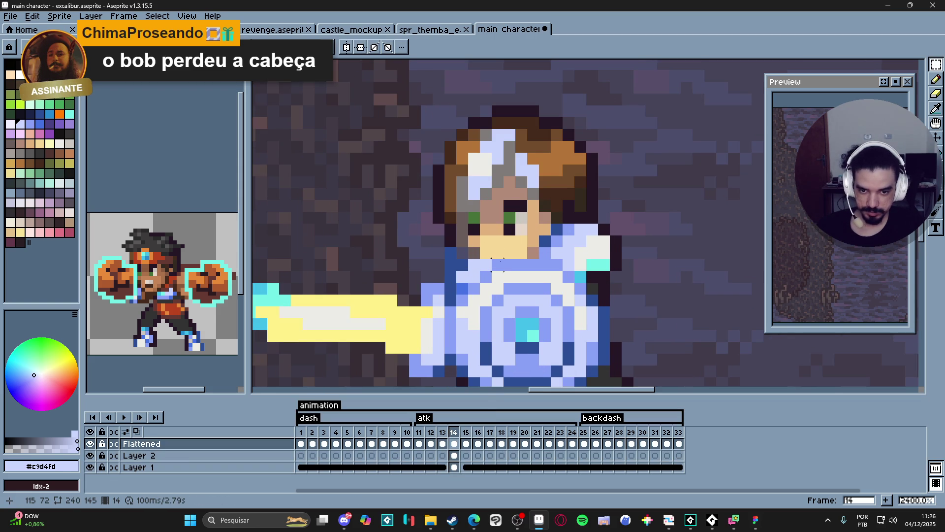
mouse_move(499, 260)
mouse_down()
mouse_move(545, 363)
mouse_move(561, 205)
mouse_move(579, 315)
mouse_up()
scroll(554, 354, up, 1)
mouse_move(541, 217)
mouse_down()
mouse_move(581, 315)
mouse_move(602, 307)
mouse_up()
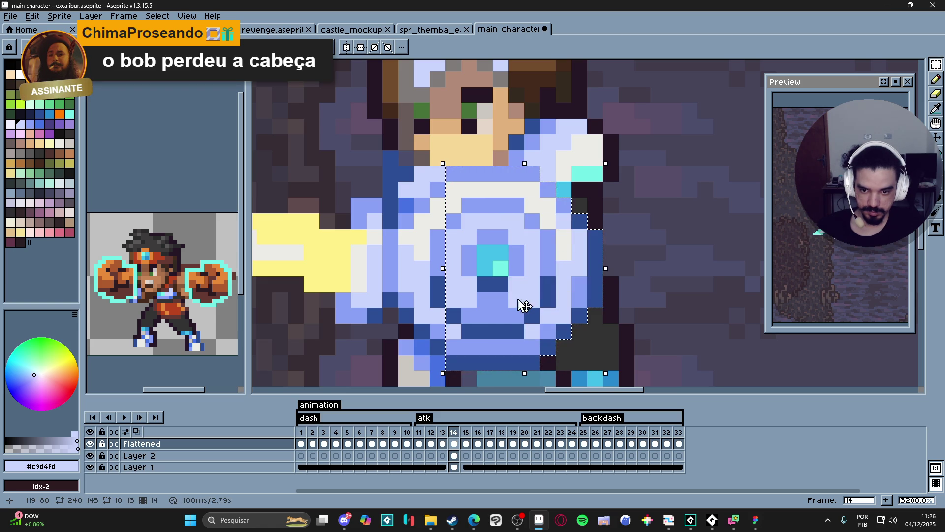
scroll(453, 285, down, 2)
scroll(445, 246, up, 1)
- Try drawing rectangles over the shield's left edge, discarding each one
key(u)
drag(444, 246, 491, 352)
key(Escape)
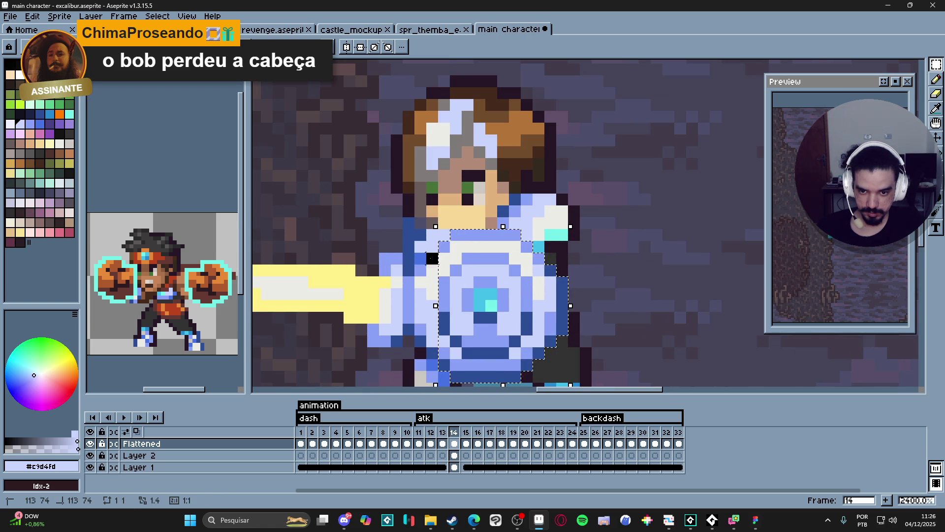
drag(432, 258, 473, 353)
key(Escape)
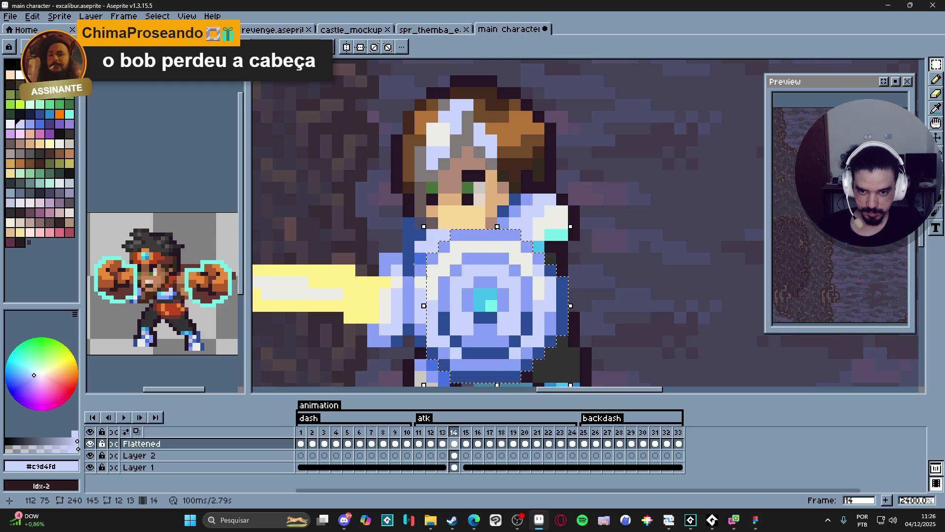
mouse_move(419, 268)
mouse_down()
mouse_move(446, 320)
mouse_move(445, 351)
mouse_up()
key(Escape)
key(Escape)
- Nudge the selected shield up one pixel and drop the selection
scroll(459, 293, down, 2)
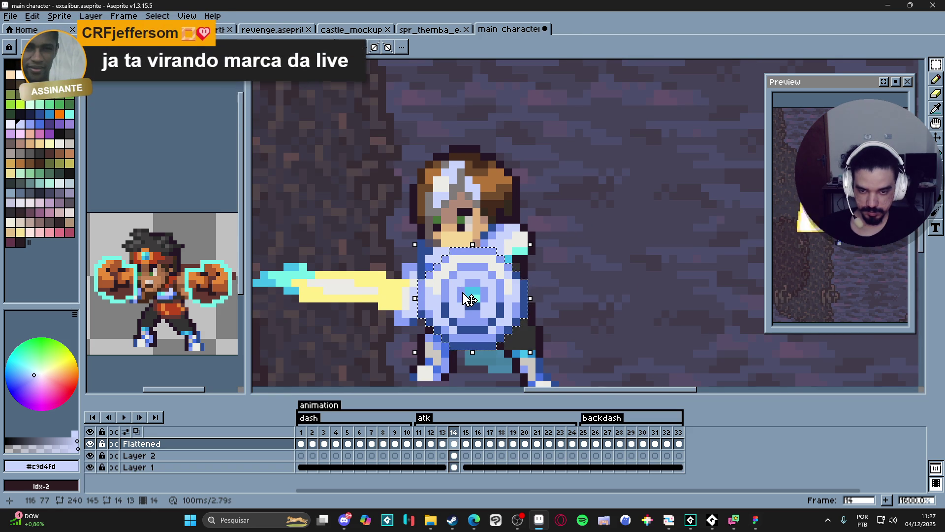
key(Up)
key(ctrl+d)
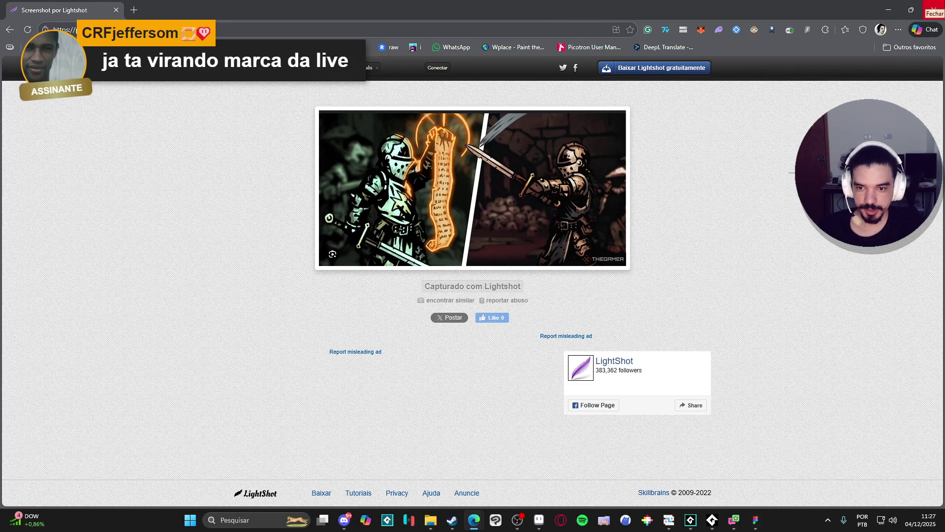
- Close the browser and step through attack frames 13 to 16, zooming out slightly
click(934, 9)
click(446, 435)
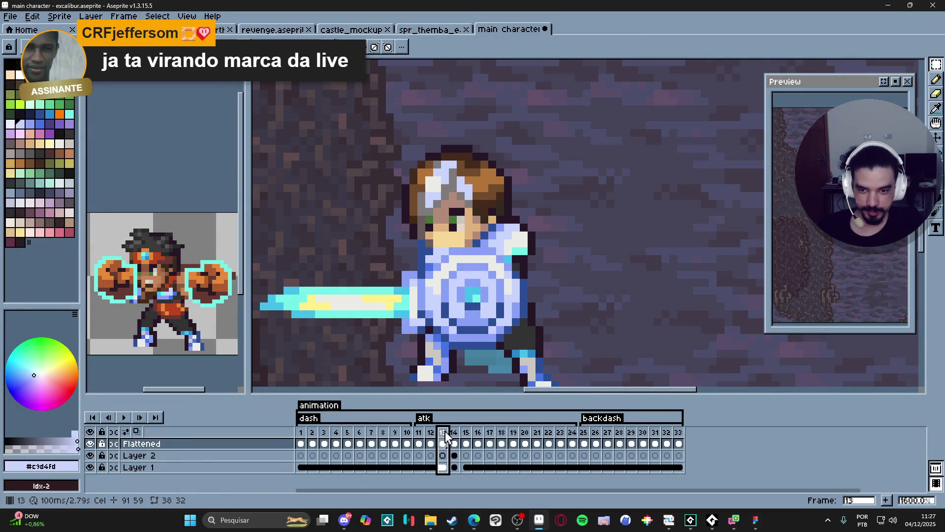
click(454, 433)
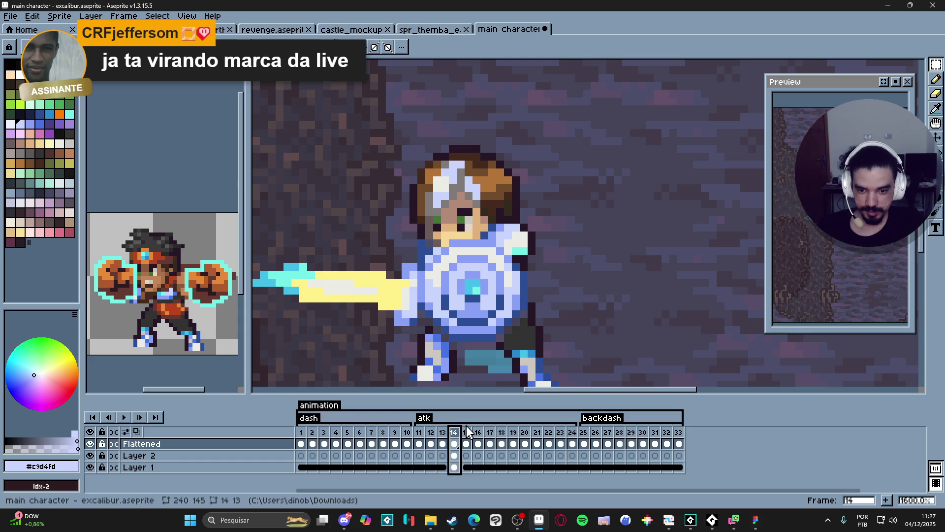
click(466, 435)
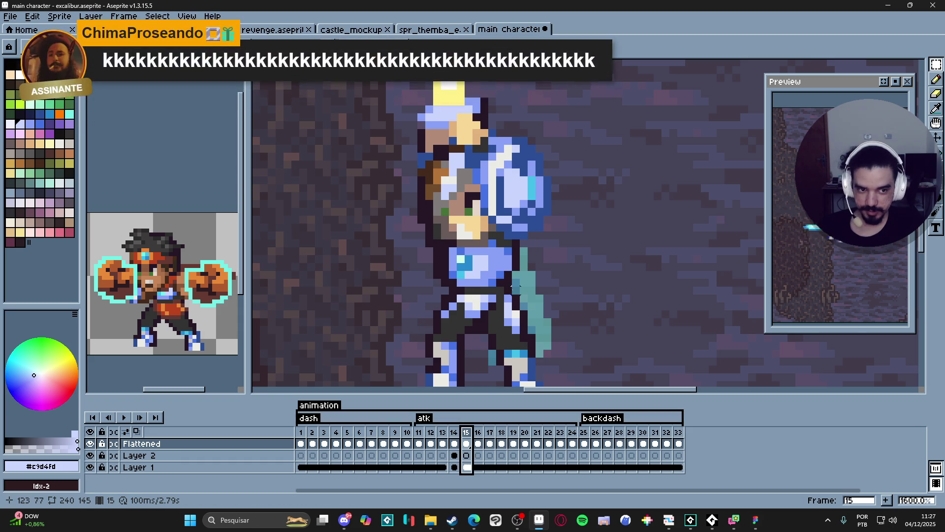
key(minus)
click(482, 438)
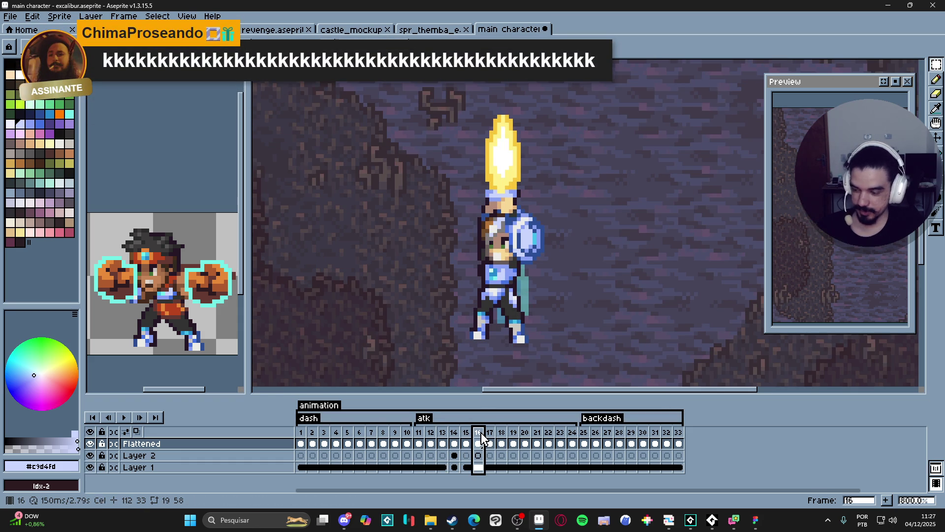
- Replay attack frames 14 through 17 twice to review the sword thrust and raised pose
click(456, 437)
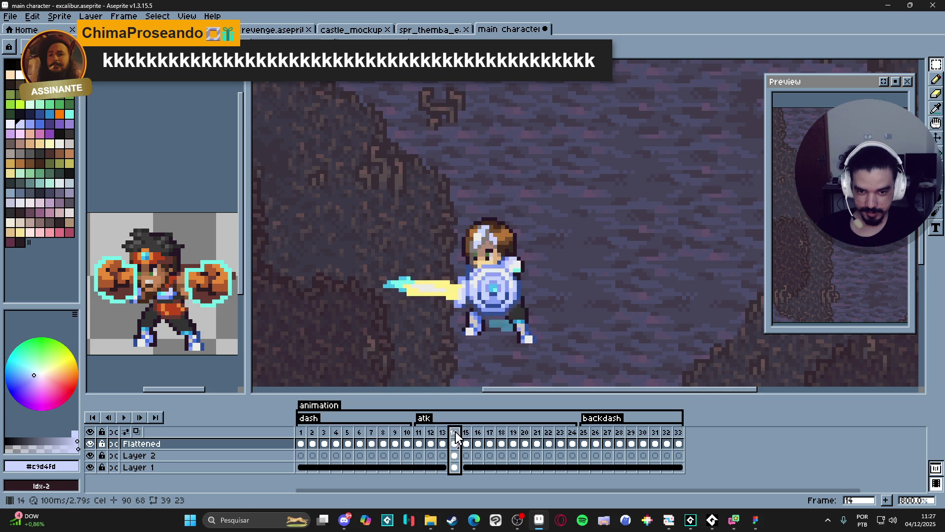
click(466, 438)
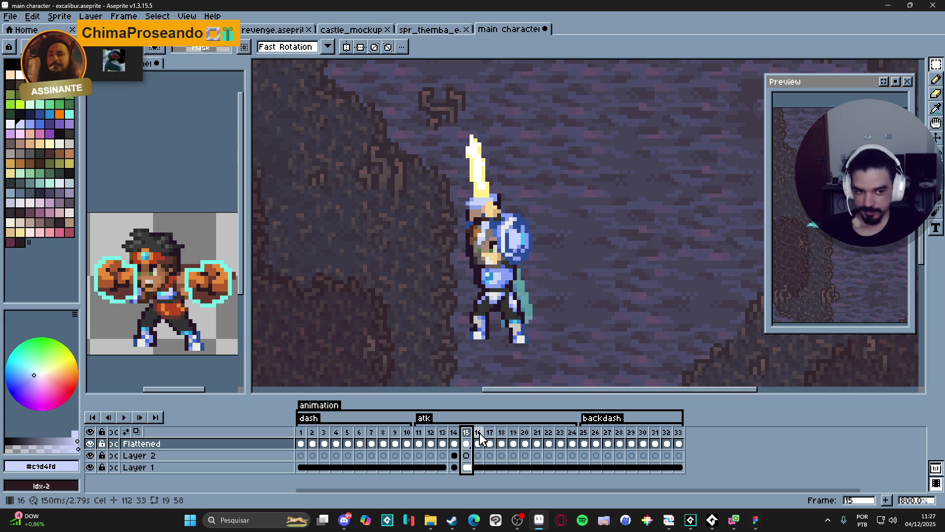
click(477, 432)
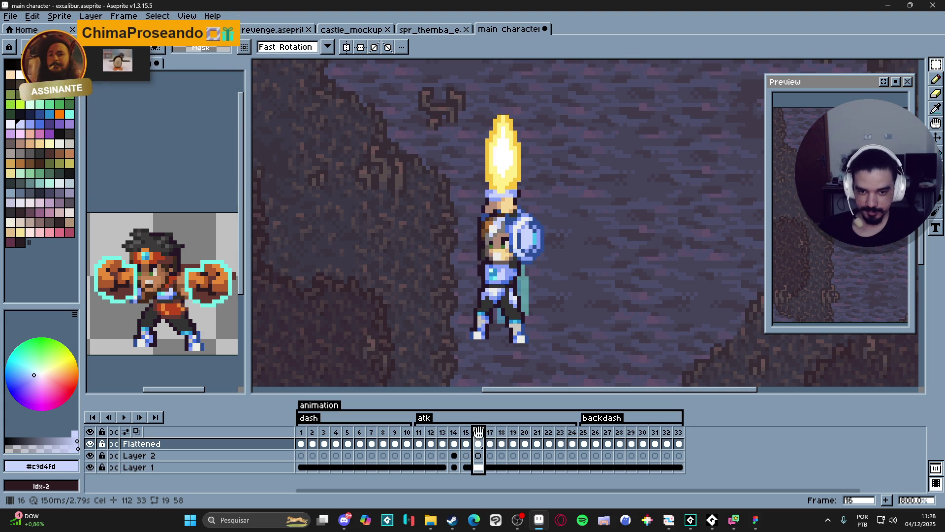
click(490, 433)
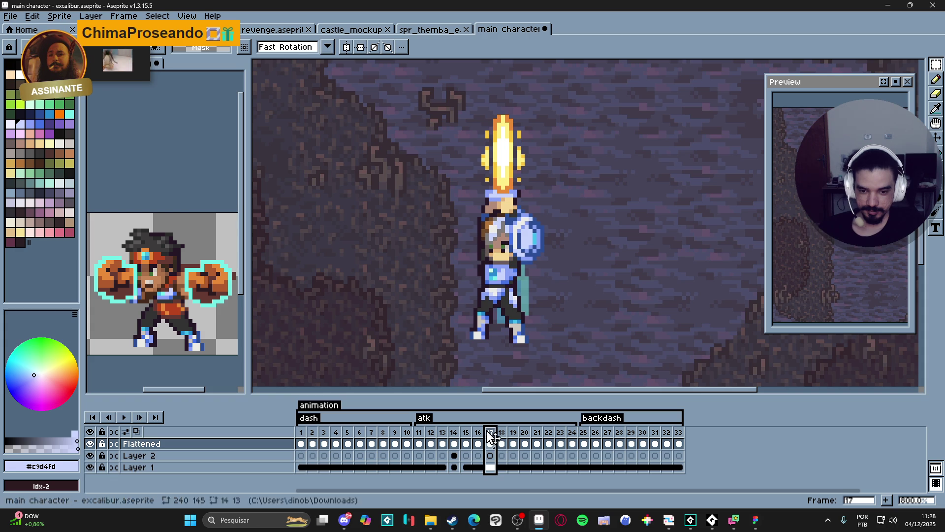
click(454, 432)
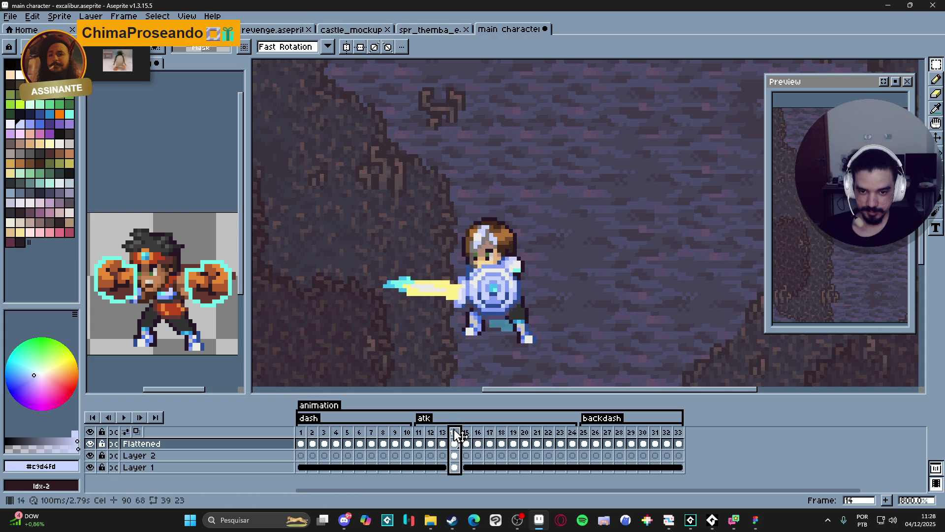
click(466, 432)
click(478, 432)
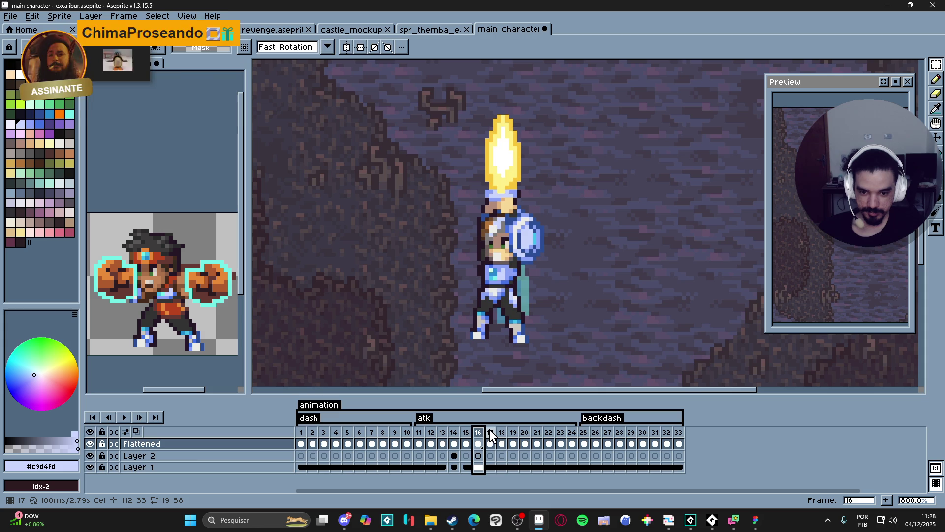
click(490, 434)
- Zoom out to 300% and step through the attack frames from 17 toward 19
scroll(521, 307, down, 4)
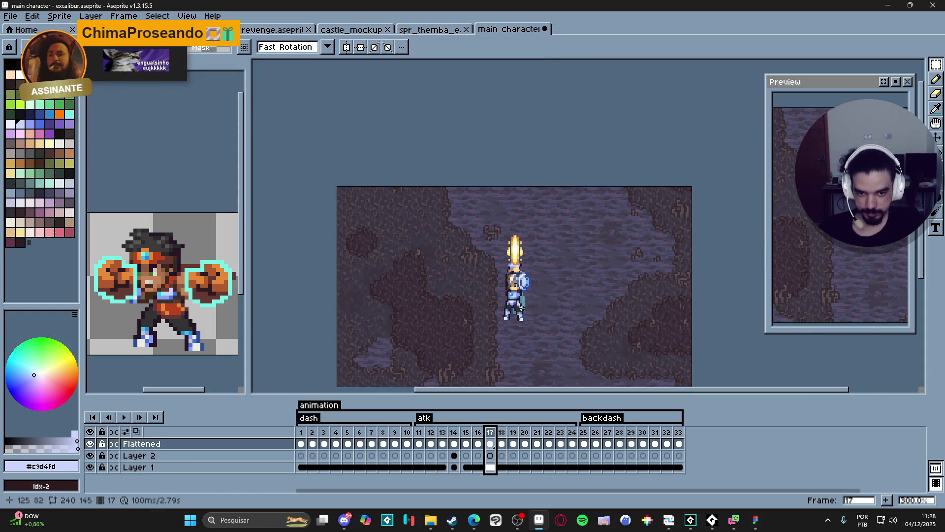
click(501, 432)
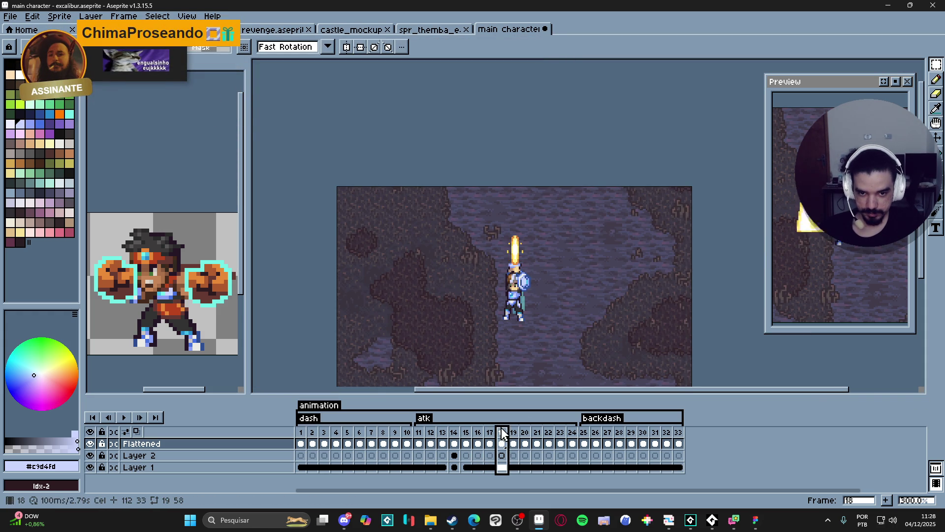
click(488, 432)
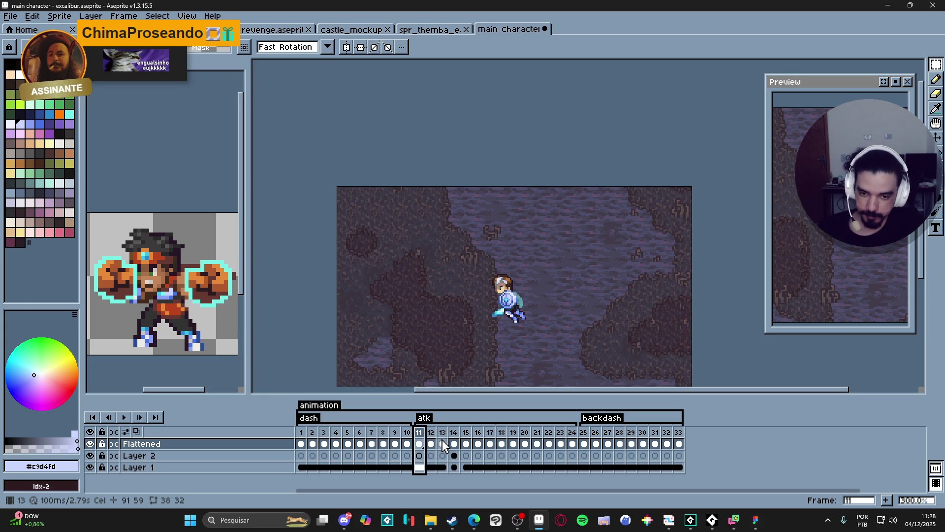
key(Right)
key(Right)
key(Right)
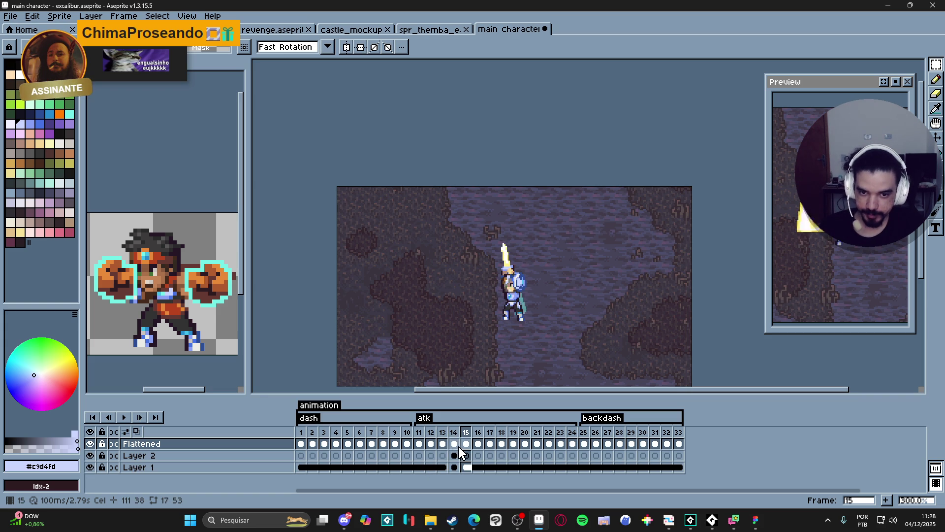
key(Right)
key(Right)
key(Right)
key(Right)
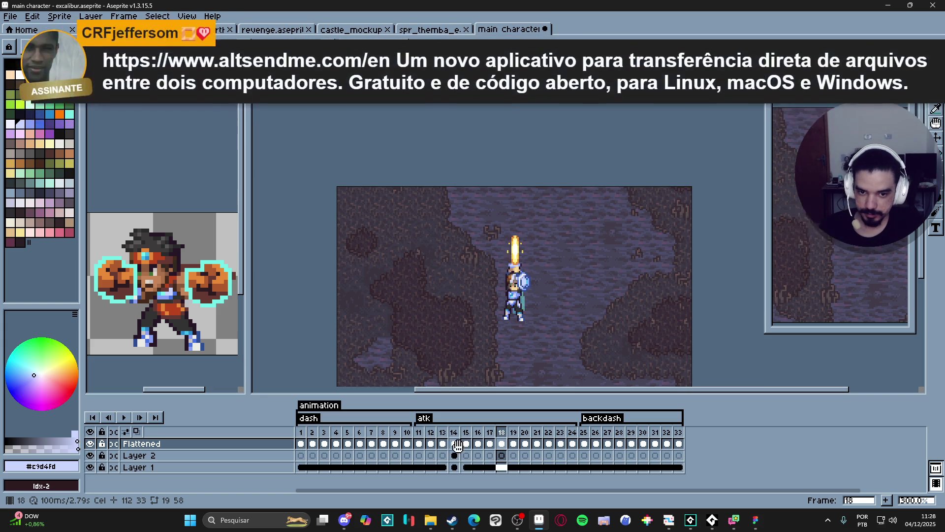
key(Right)
key(Right)
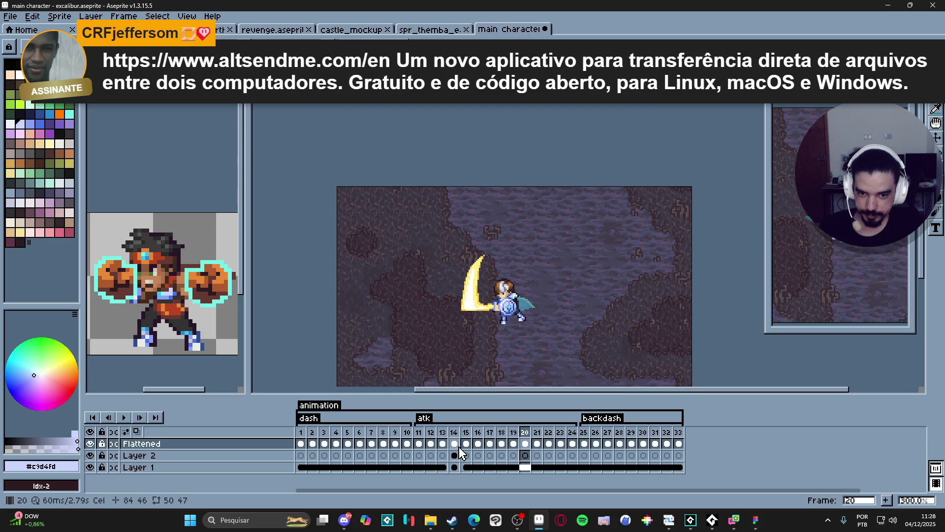
- Flip between attack frames 19 and 21, ending on the frame-20 sword swing
click(547, 451)
click(536, 452)
key(Left)
key(Left)
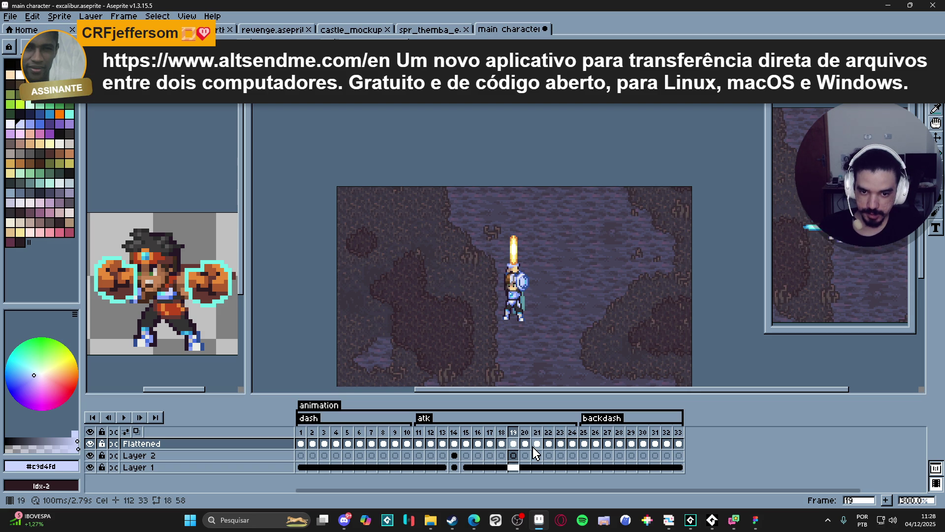
key(Right)
key(Left)
key(Left)
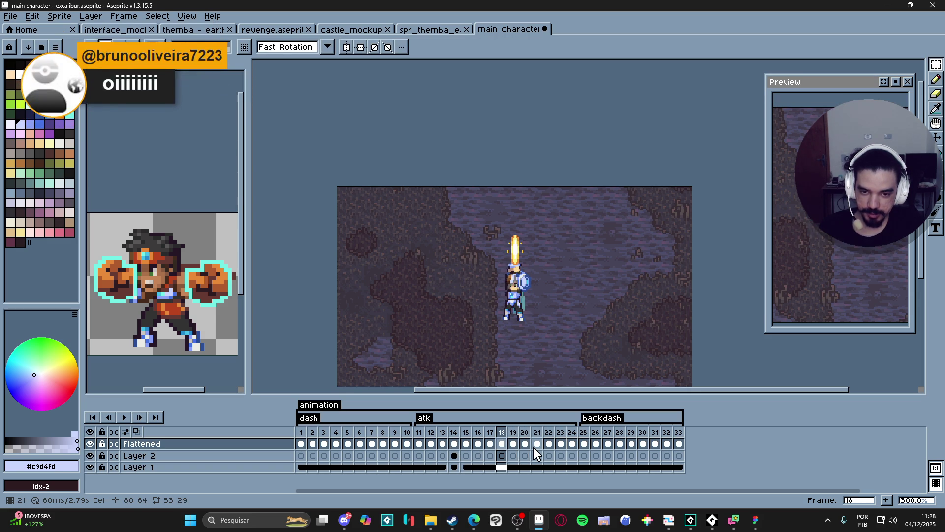
key(Right)
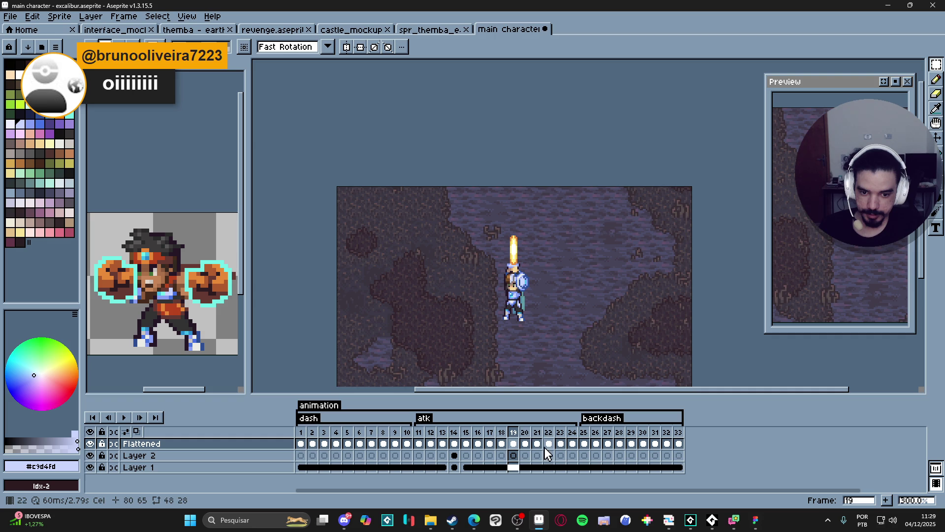
click(525, 428)
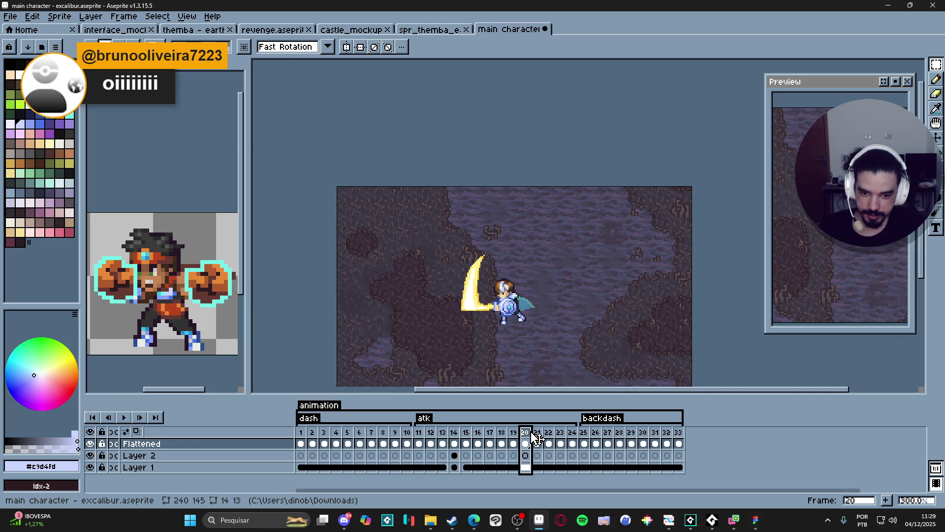
- Press Delete on frame 20, then step back and forth through attack frames 19 to 22
key(Delete)
key(Delete)
click(537, 433)
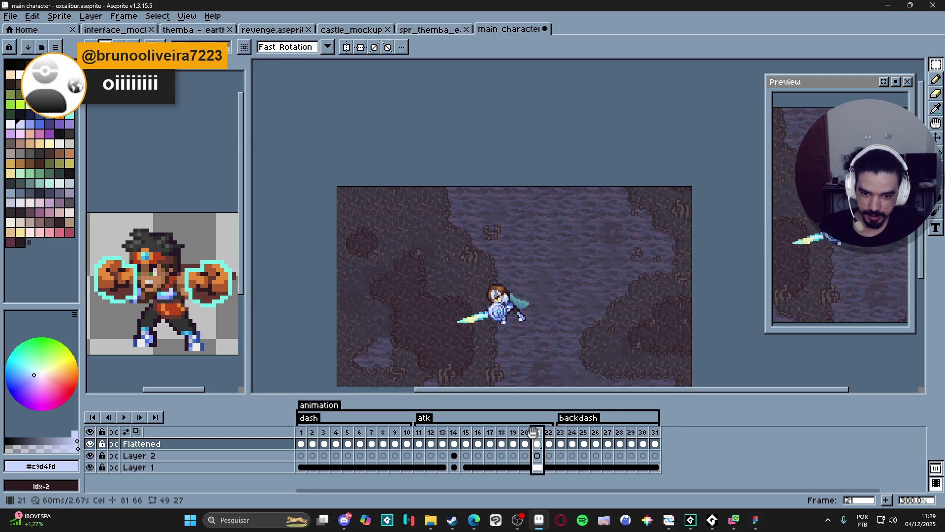
click(549, 433)
click(537, 433)
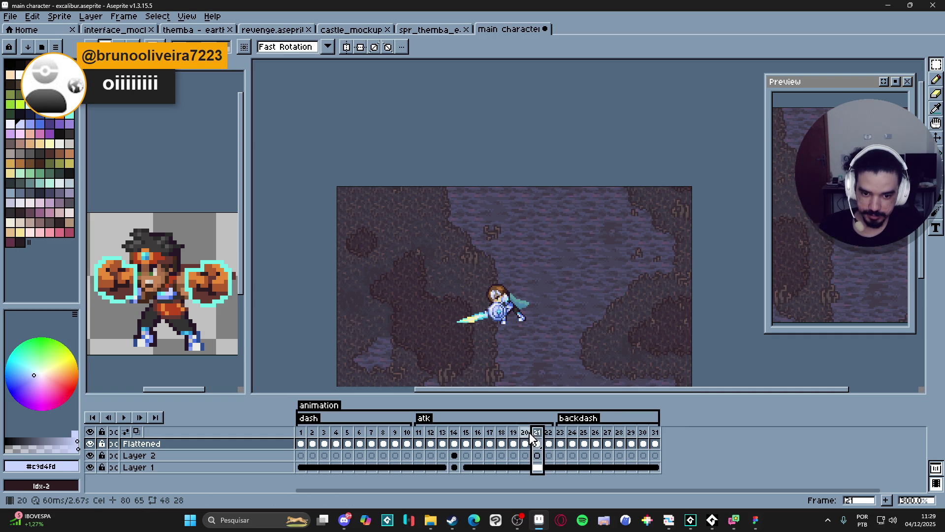
click(525, 433)
click(538, 434)
click(526, 434)
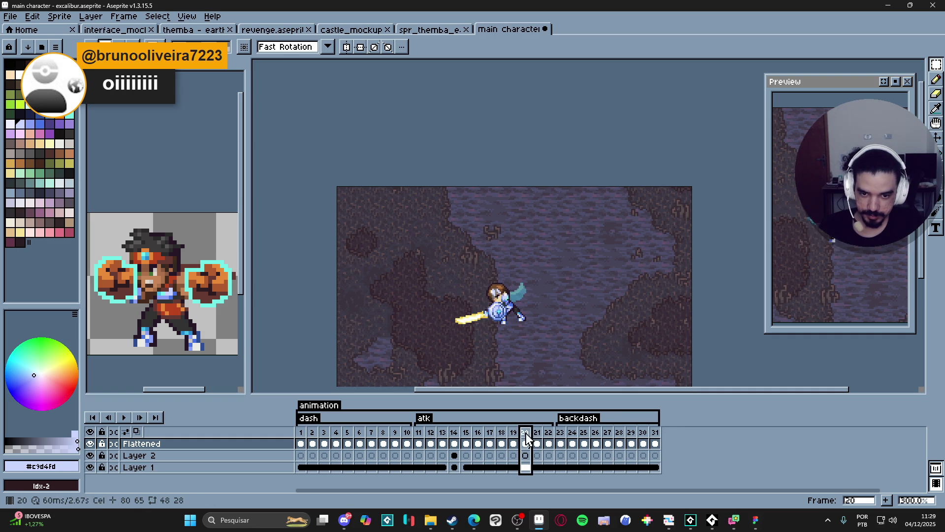
click(513, 433)
click(525, 433)
click(537, 433)
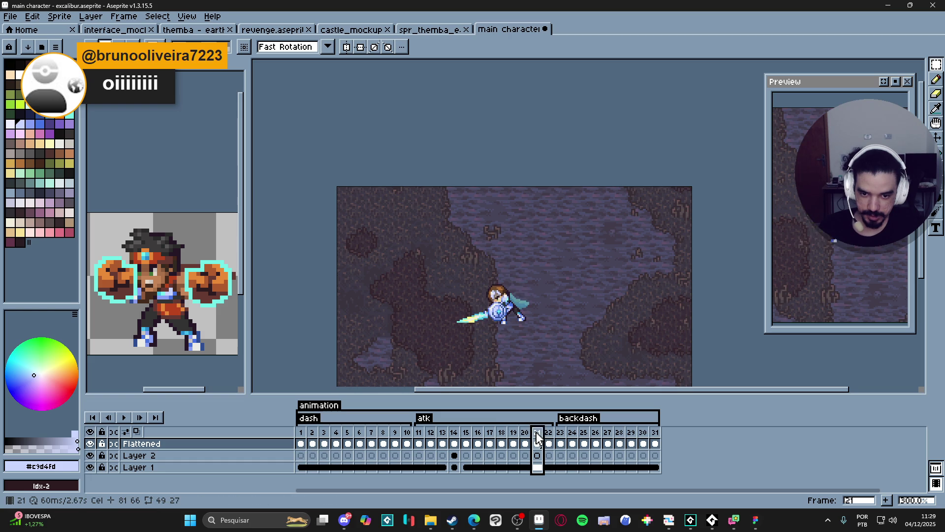
click(549, 433)
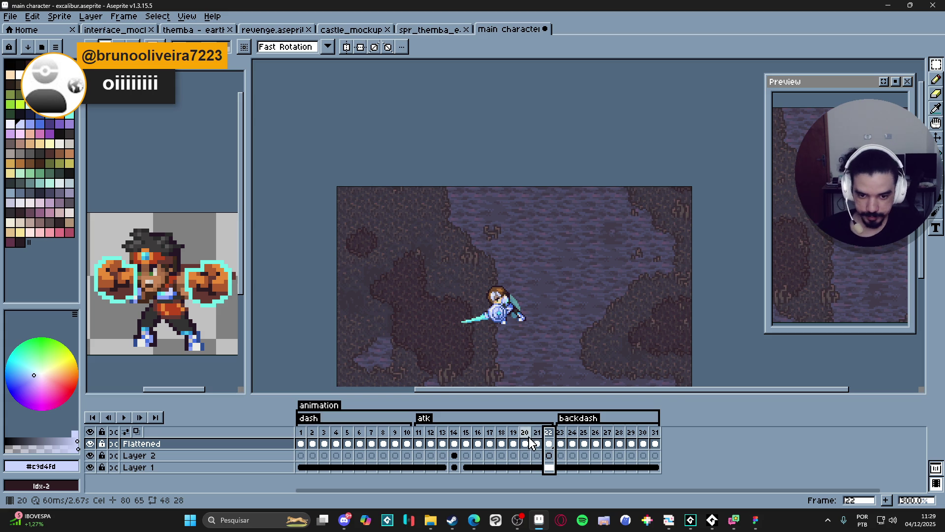
- Compare frame 21 against frame 20, then switch to the web browser
click(526, 442)
click(538, 441)
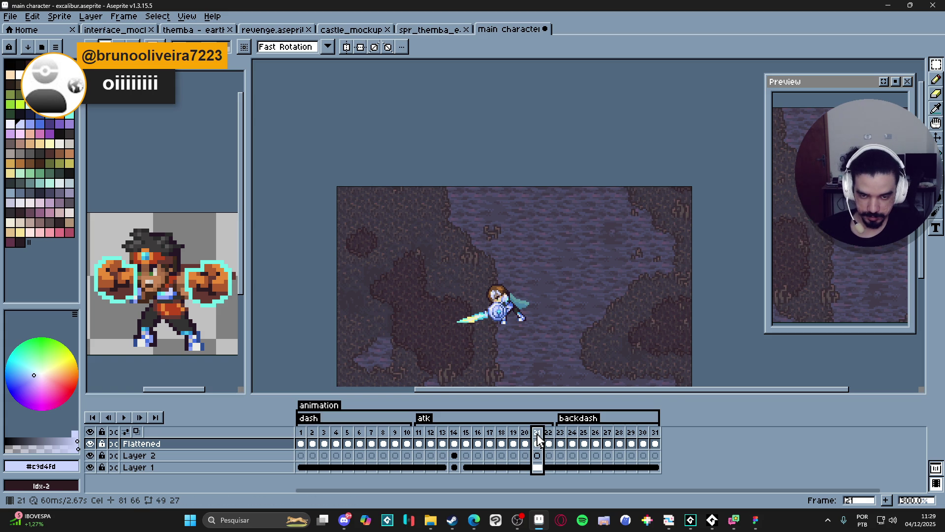
key(Left)
key(Right)
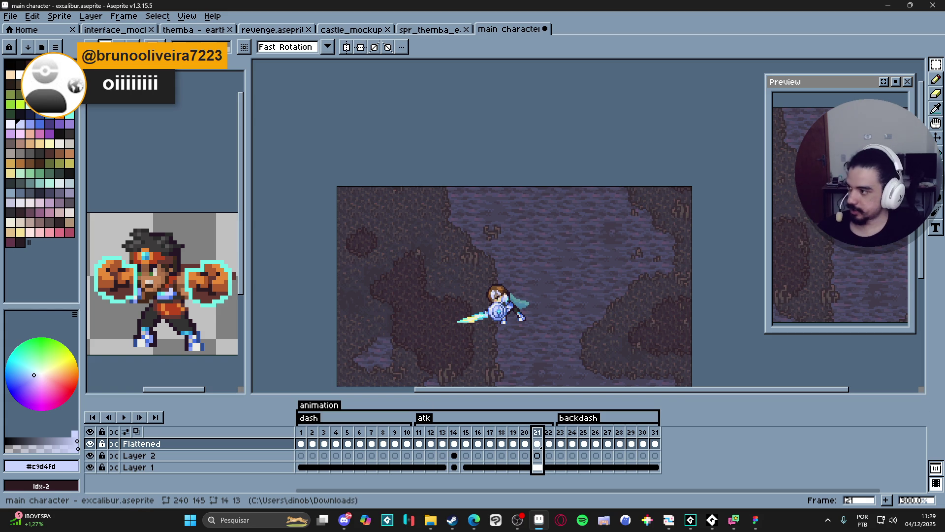
key(alt+Tab)
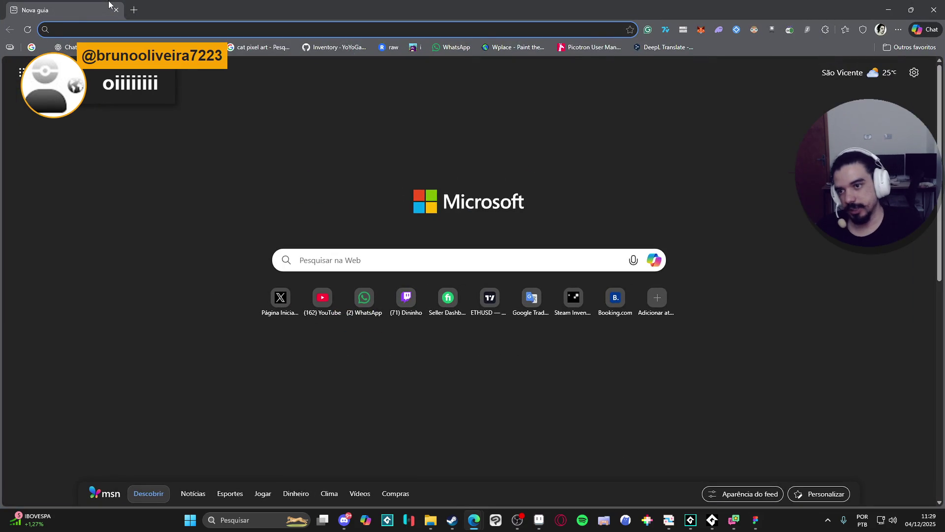
- Search Google for 'prism light effect', refine it to 'prism light vfx', and show image results
text(prism light effe)
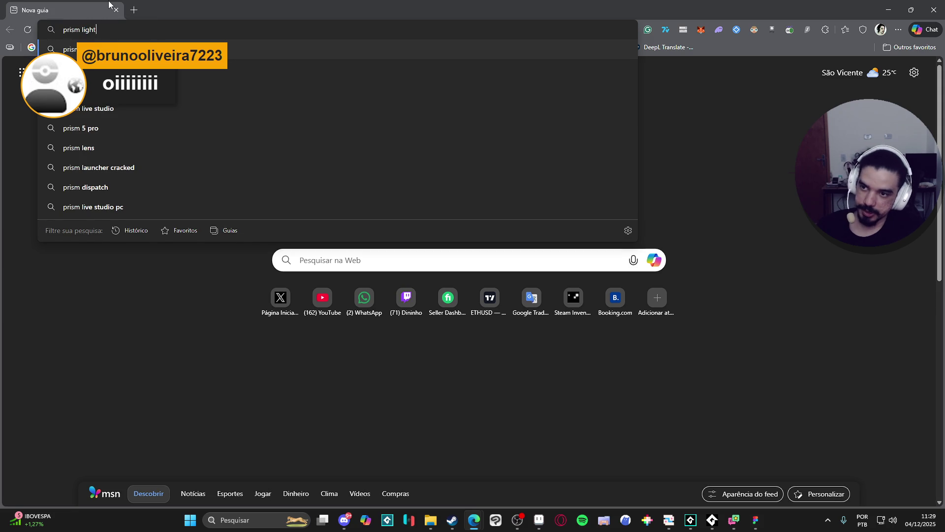
text(ct)
key(Return)
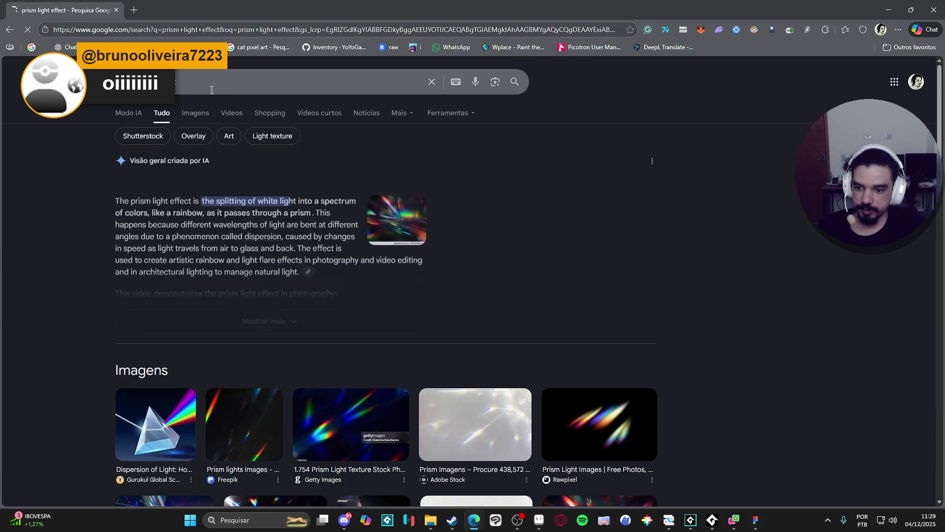
click(213, 89)
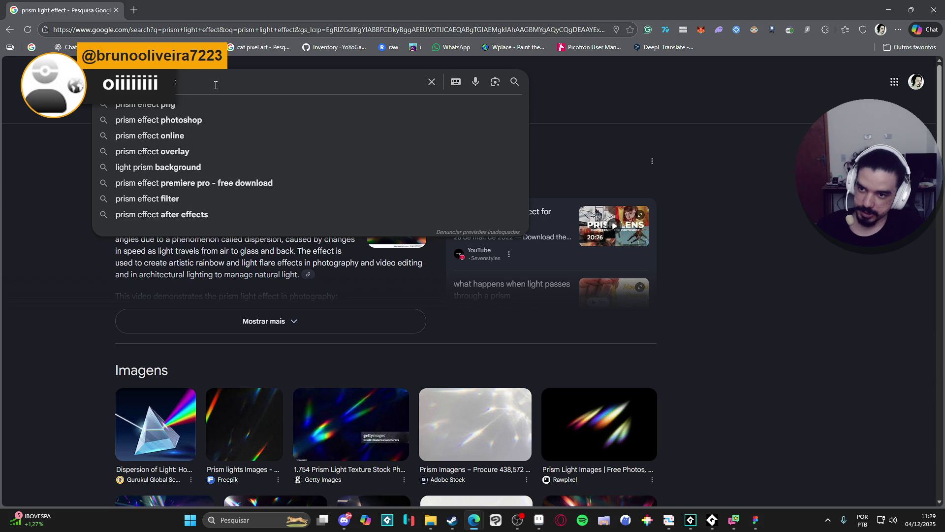
key(ctrl+z)
key(Return)
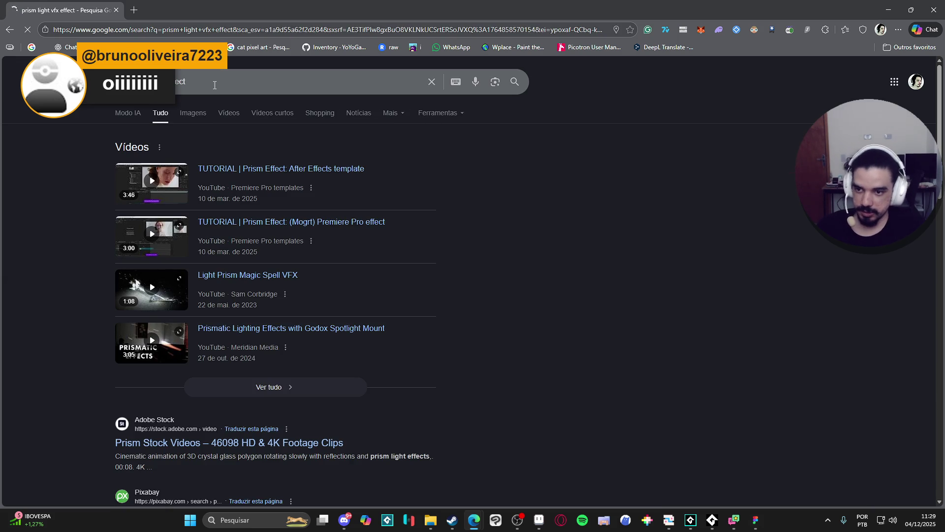
click(215, 86)
key(Return)
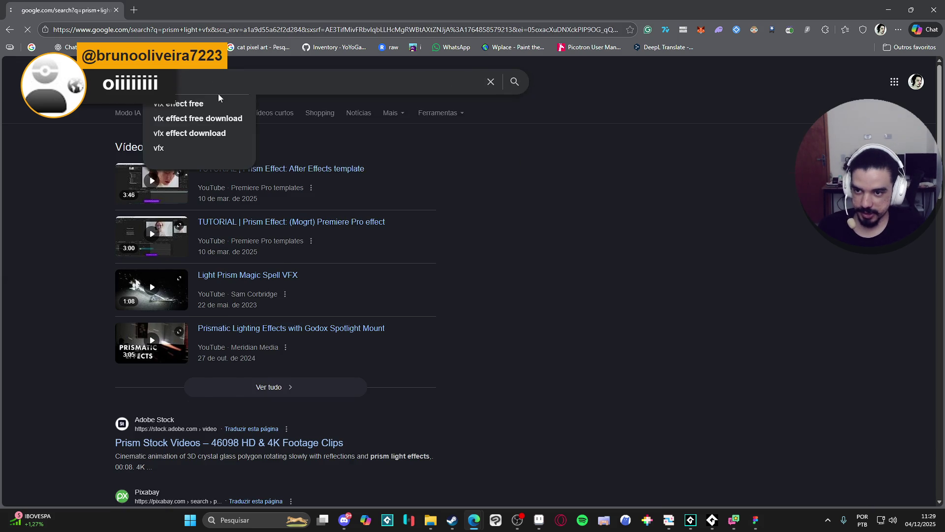
click(195, 113)
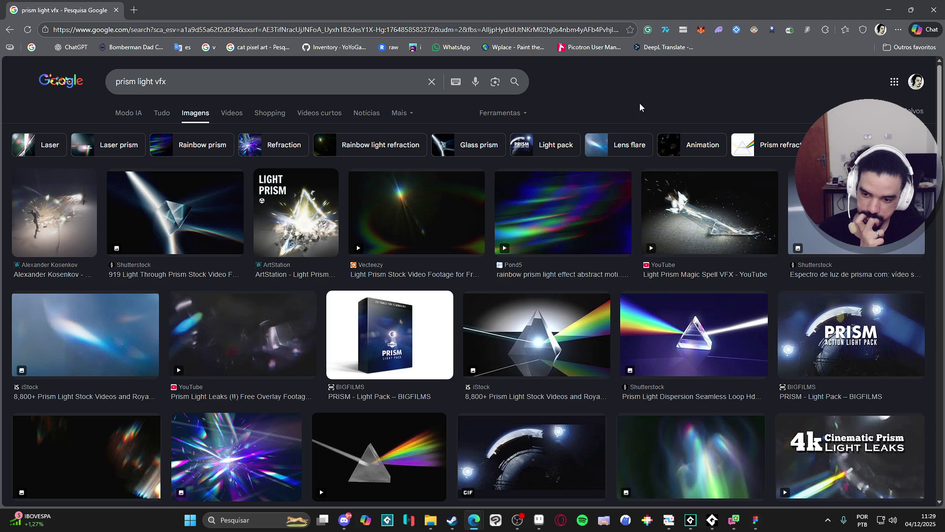
- Open the Transparent Light Flare Effects picture in the large preview panel
click(216, 458)
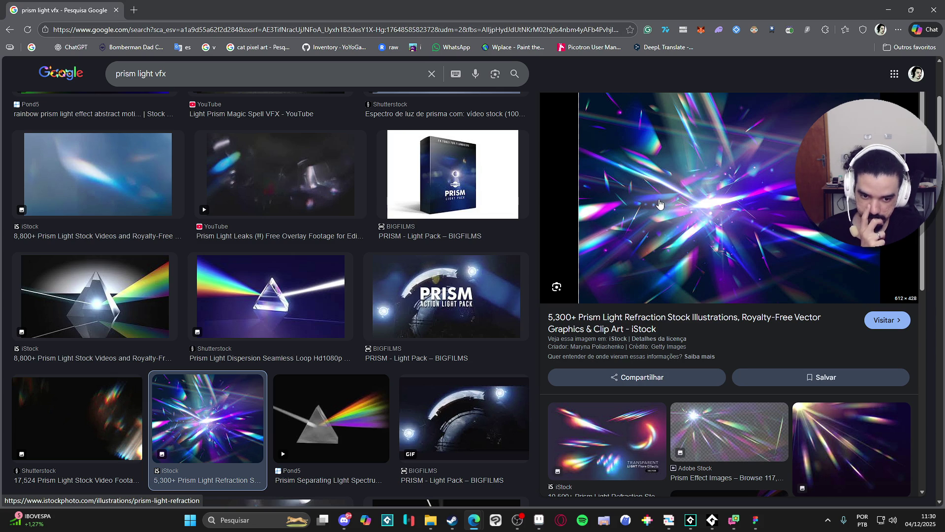
click(619, 409)
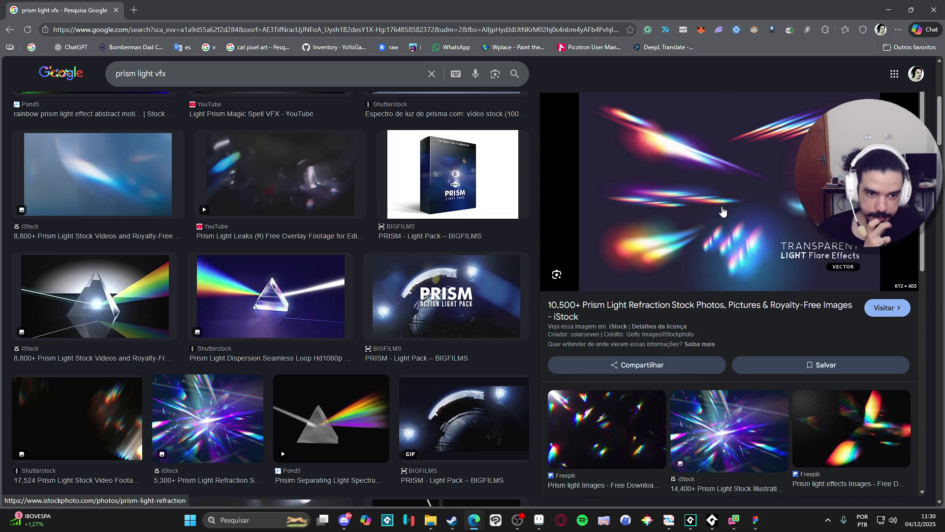
right_click(680, 174)
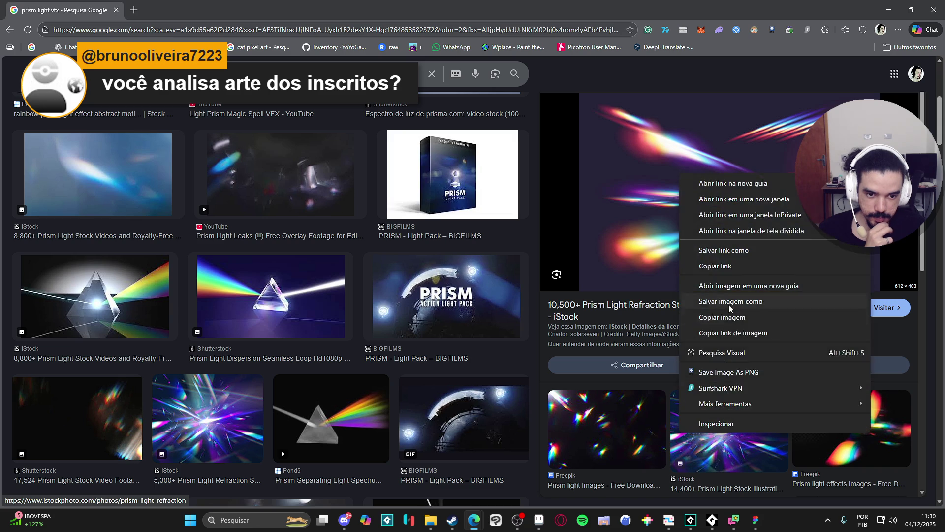
key(Escape)
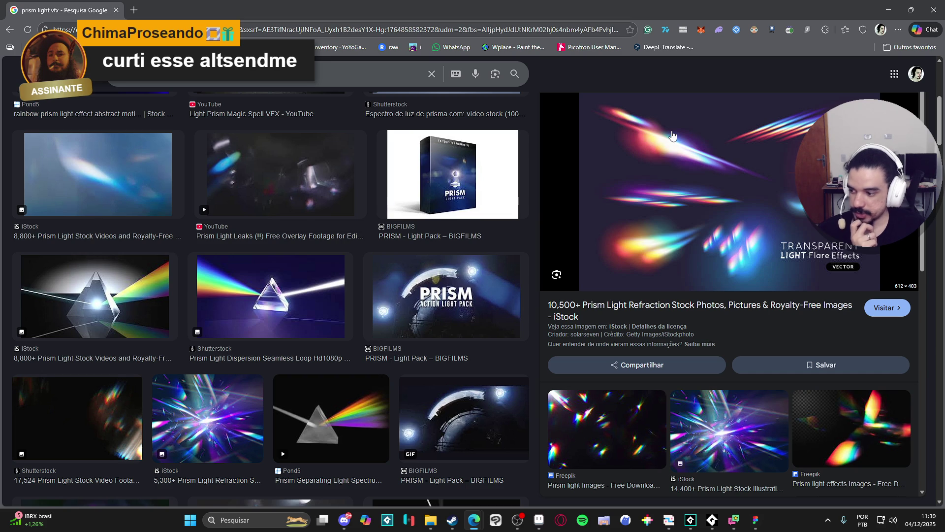
- Minimize the browser and pan the Aseprite canvas slightly
click(888, 6)
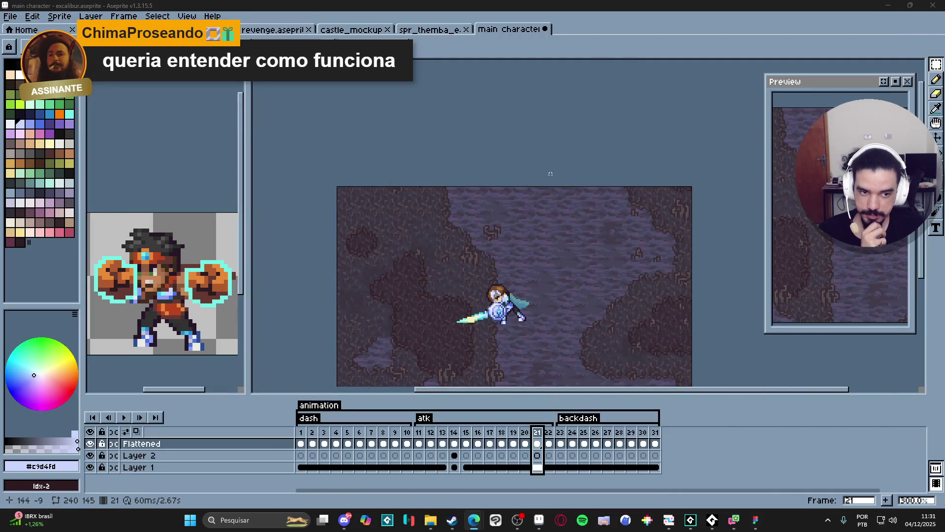
drag(509, 224, 517, 216)
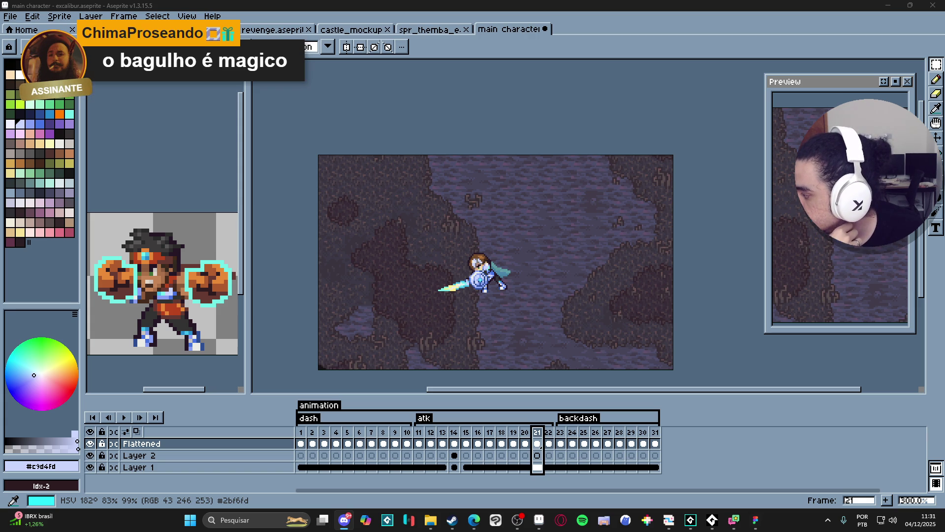
key(alt+Tab)
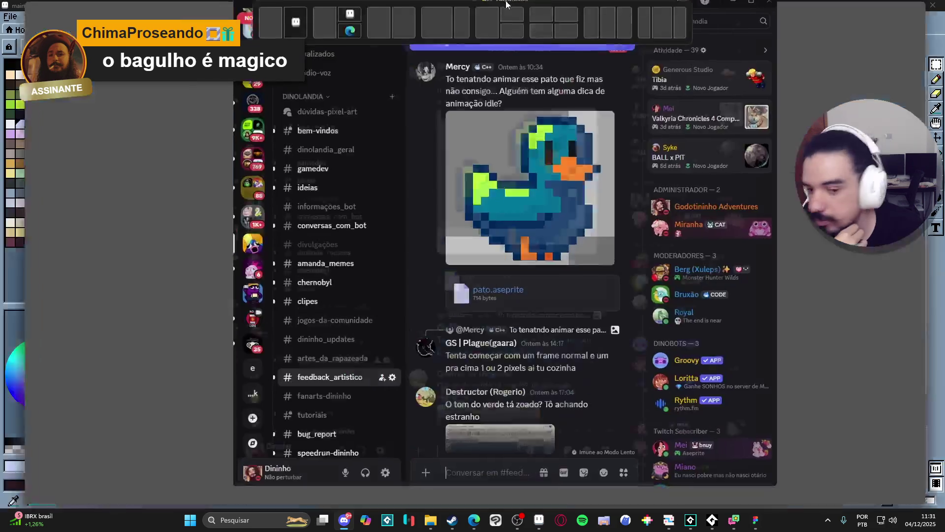
scroll(300, 385, down, 6)
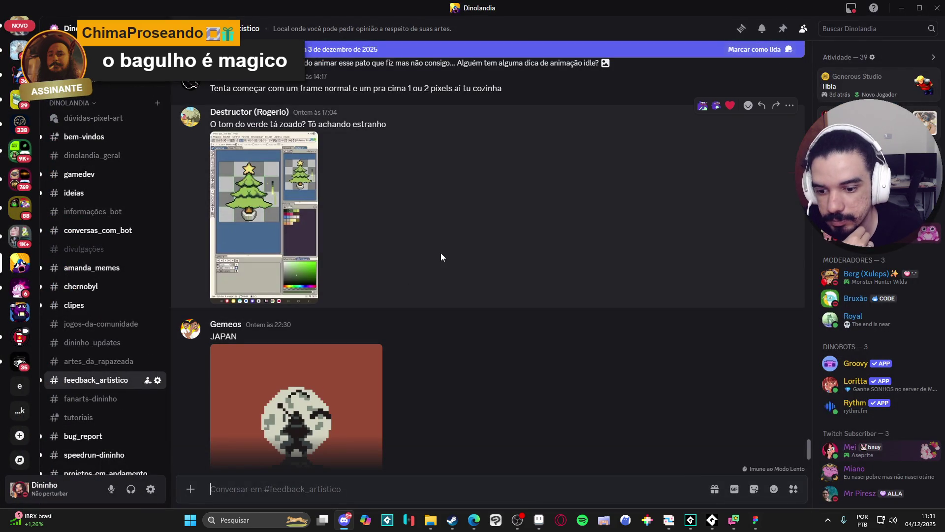
scroll(441, 253, down, 2)
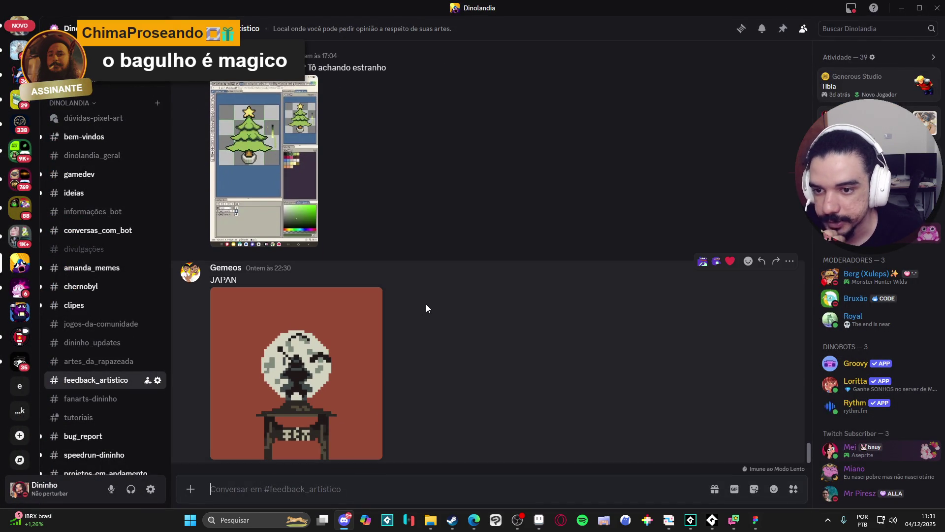
scroll(427, 304, up, 2)
scroll(382, 304, down, 2)
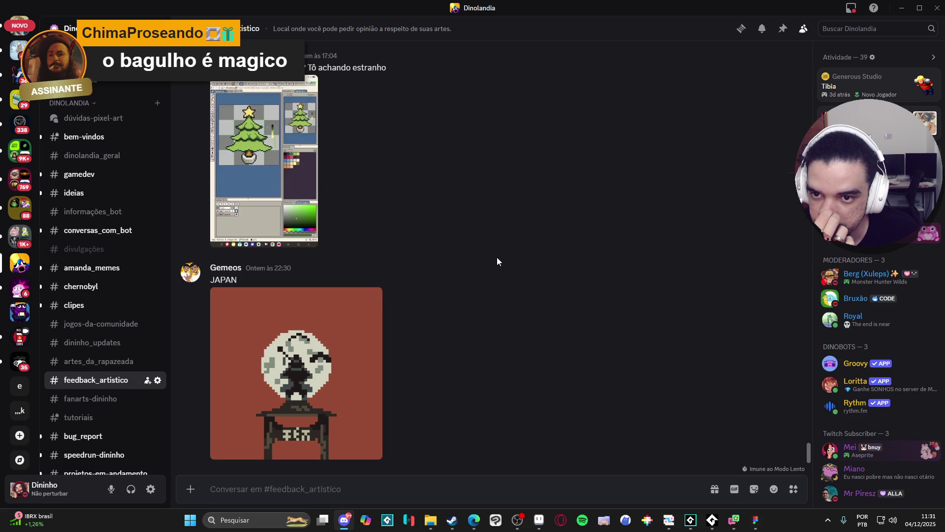
click(287, 165)
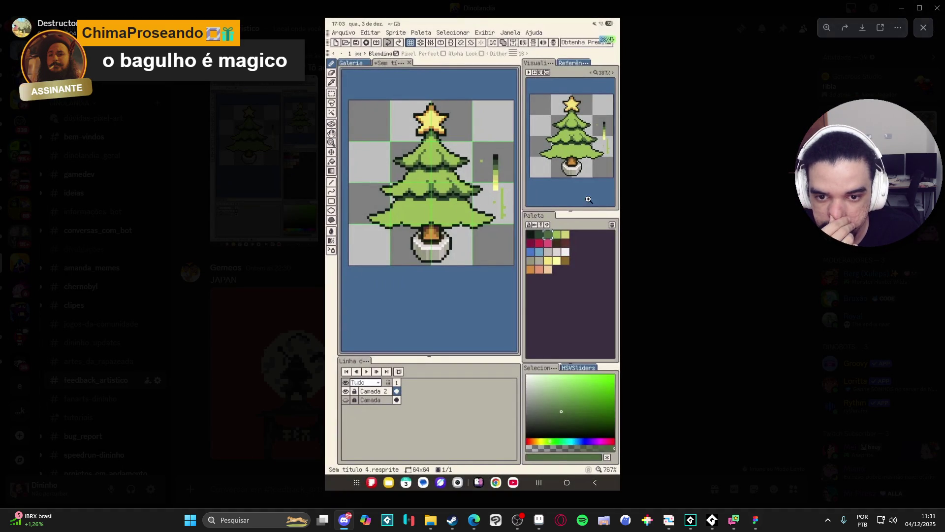
click(670, 183)
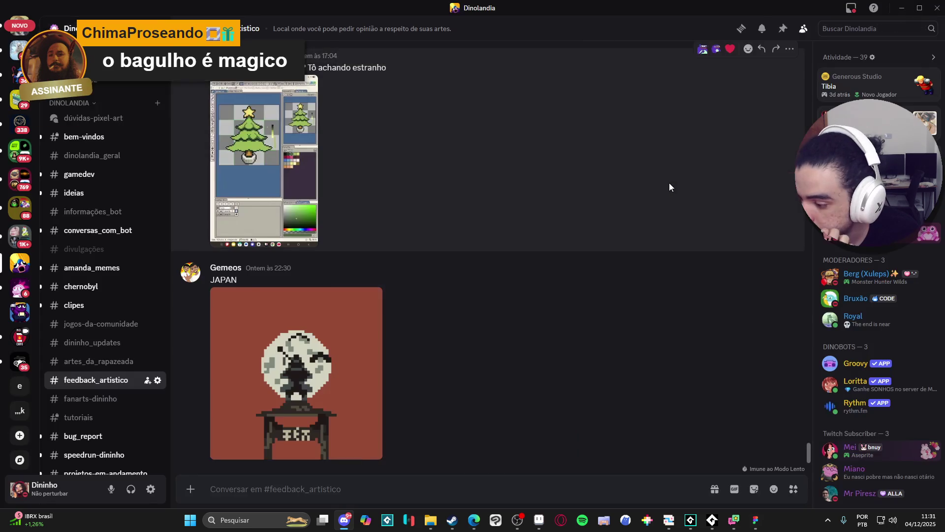
- Minimize Discord and zoom the knight canvas from 300% to 400%
click(902, 8)
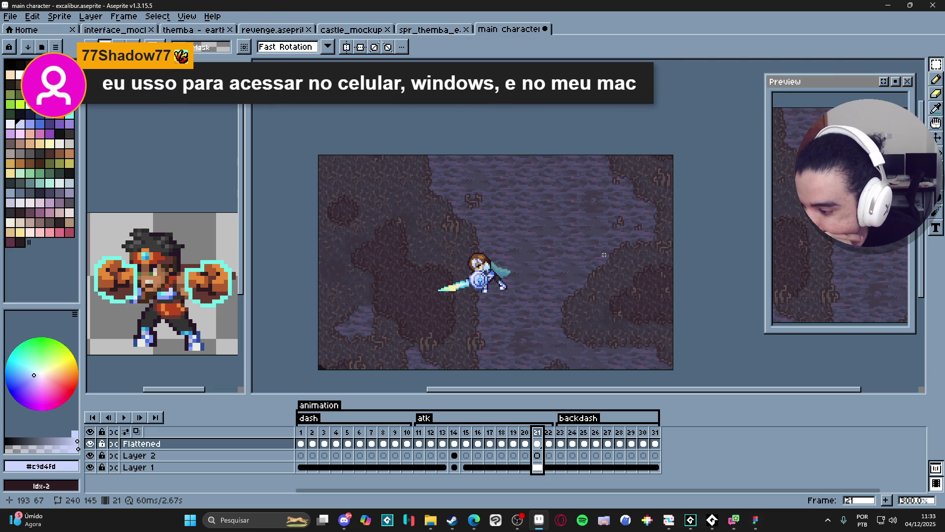
scroll(604, 255, up, 1)
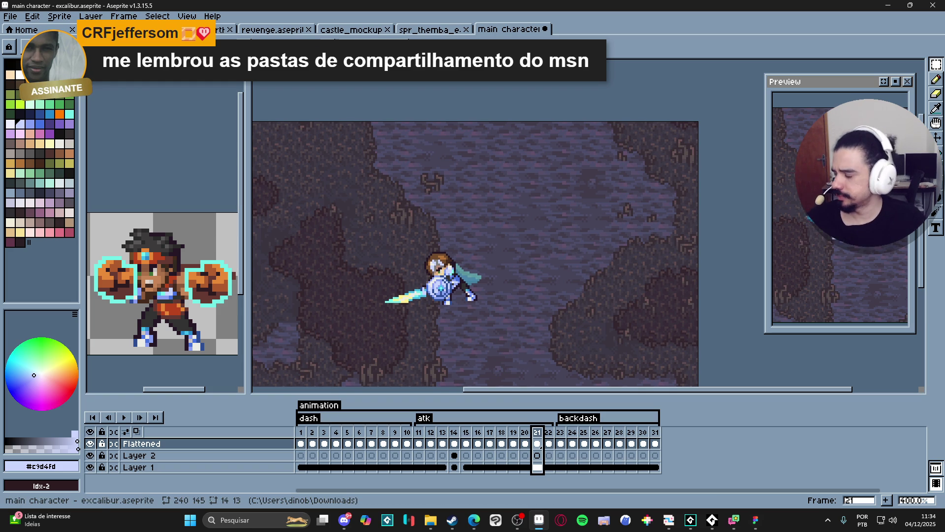
- In the browser, search for 'sharing folder msn' and show image results
key(alt+Tab)
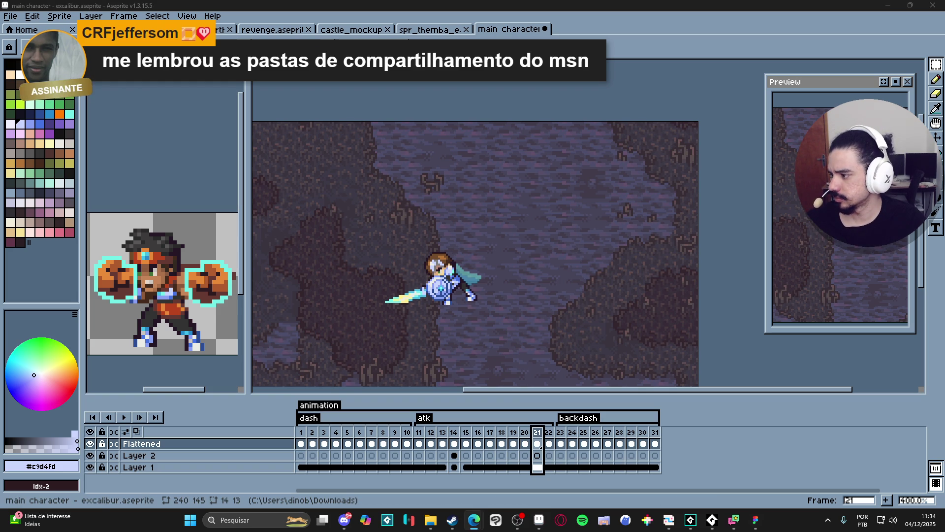
text(shari)
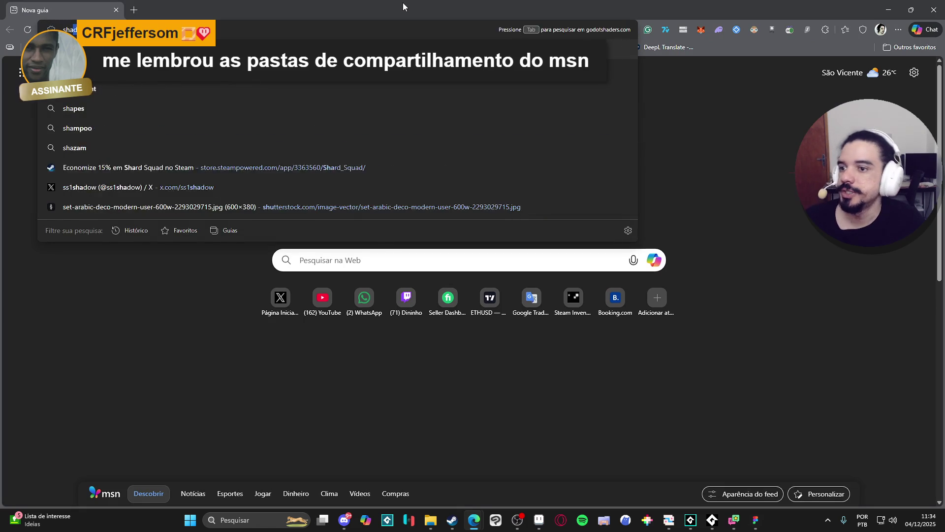
text(ng folder msn)
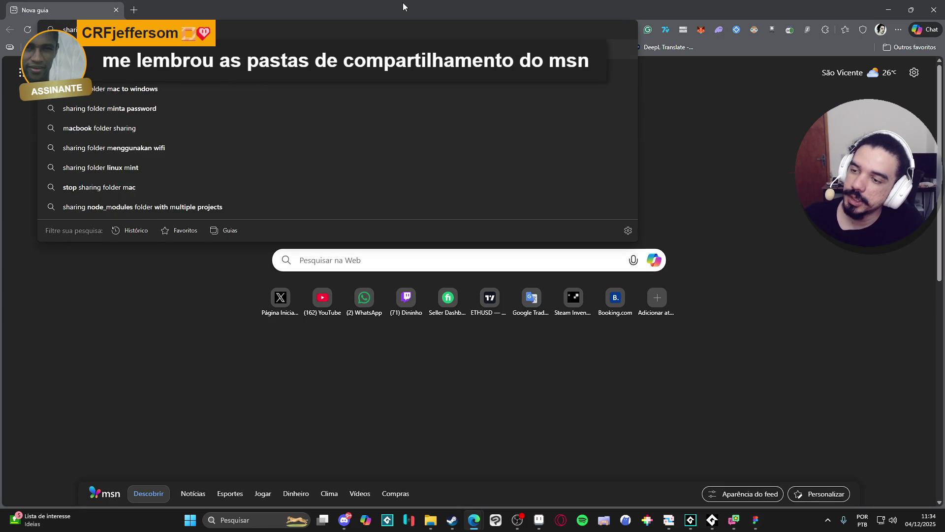
key(Return)
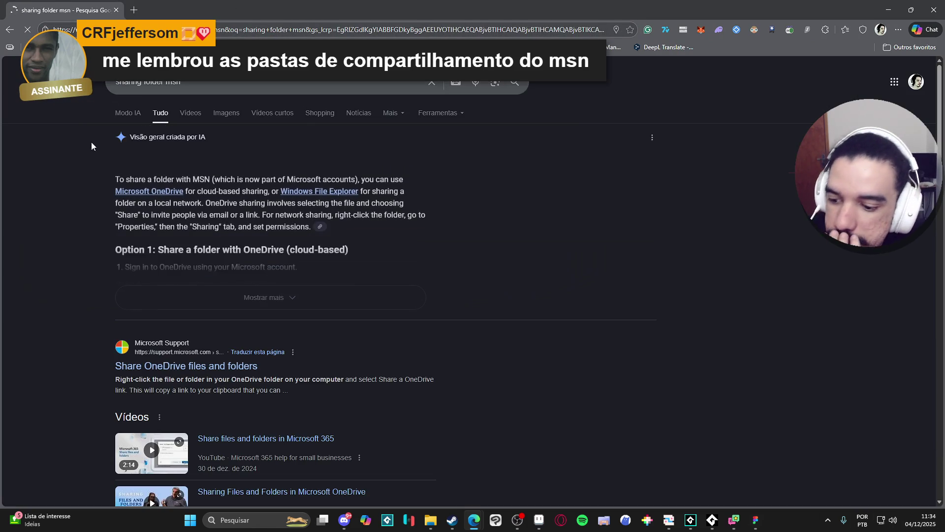
click(228, 115)
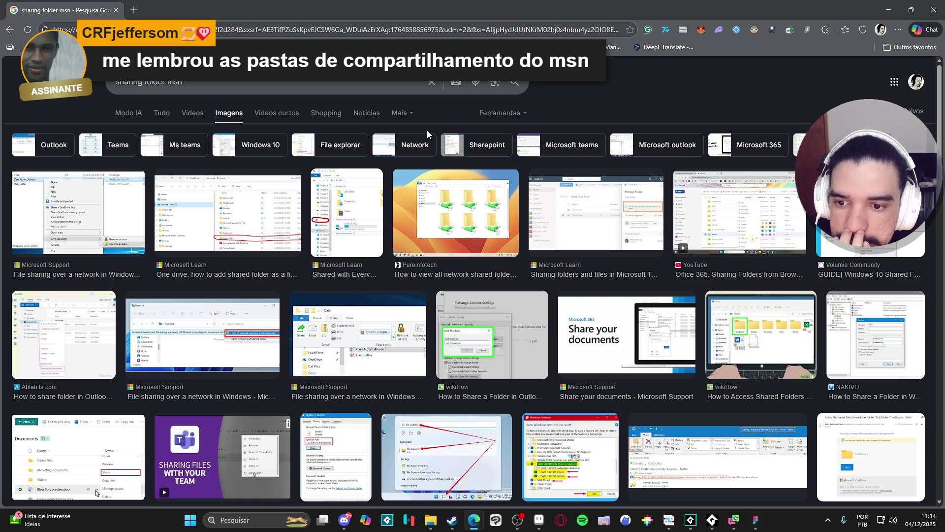
- Scroll through the 'sharing folder msn' image results, then close the browser window
scroll(427, 131, down, 5)
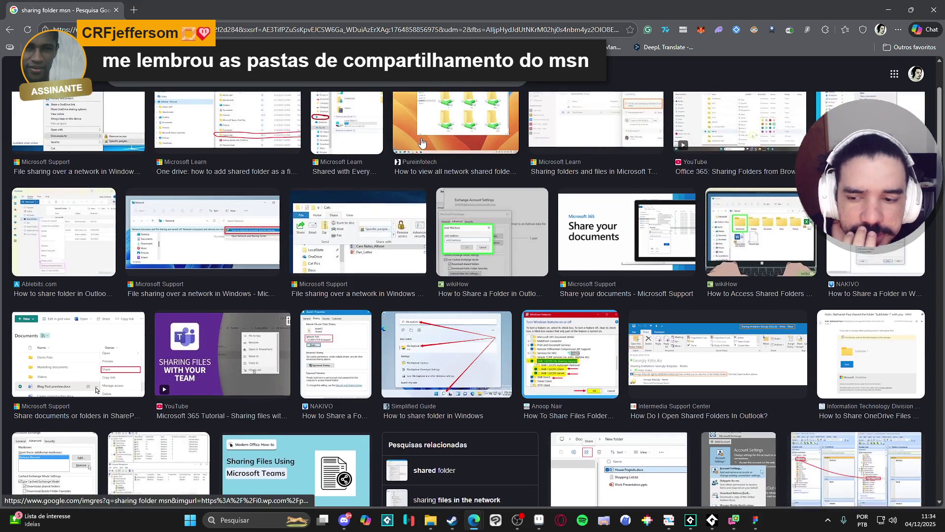
scroll(421, 143, down, 7)
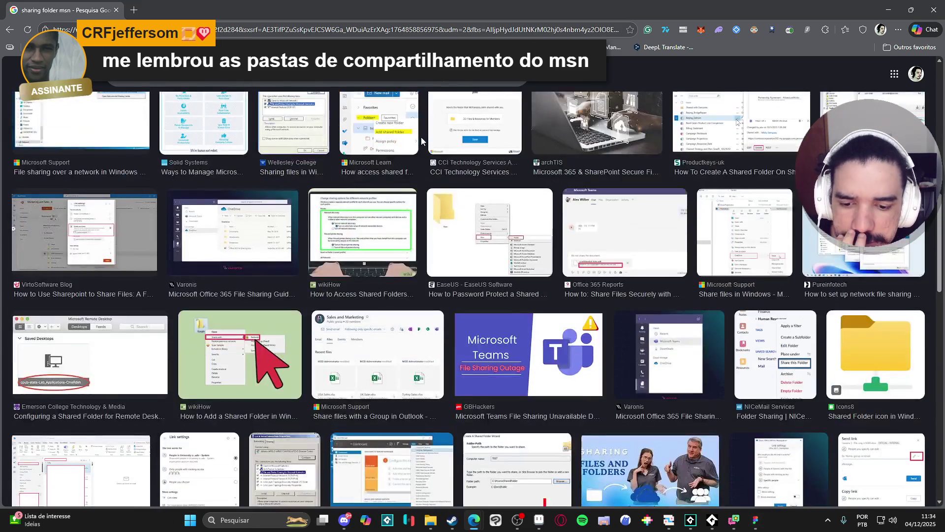
scroll(421, 137, down, 3)
scroll(420, 137, down, 3)
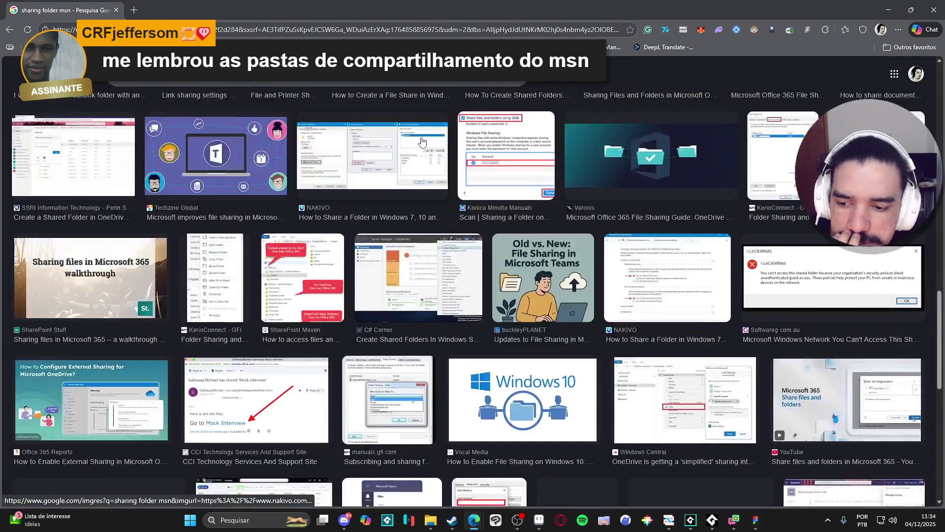
scroll(421, 136, up, 3)
scroll(421, 137, down, 6)
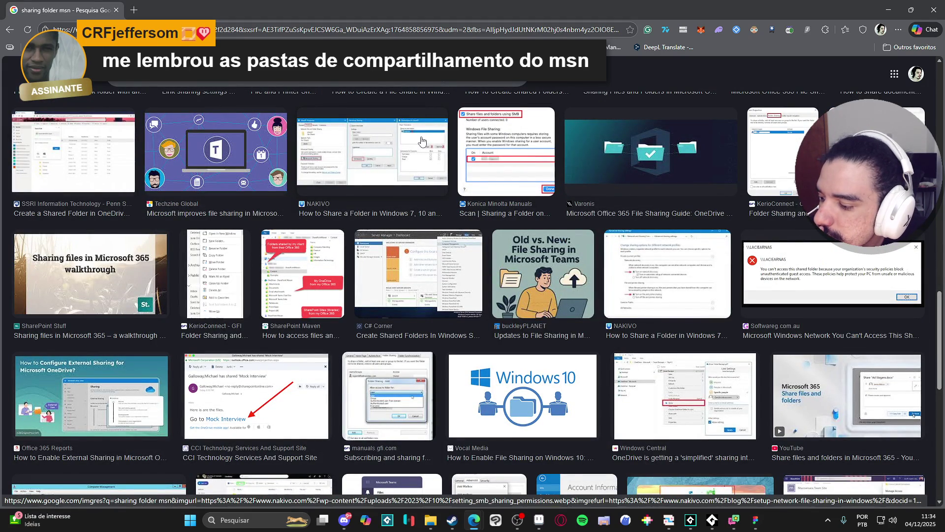
scroll(421, 142, down, 4)
scroll(420, 141, down, 5)
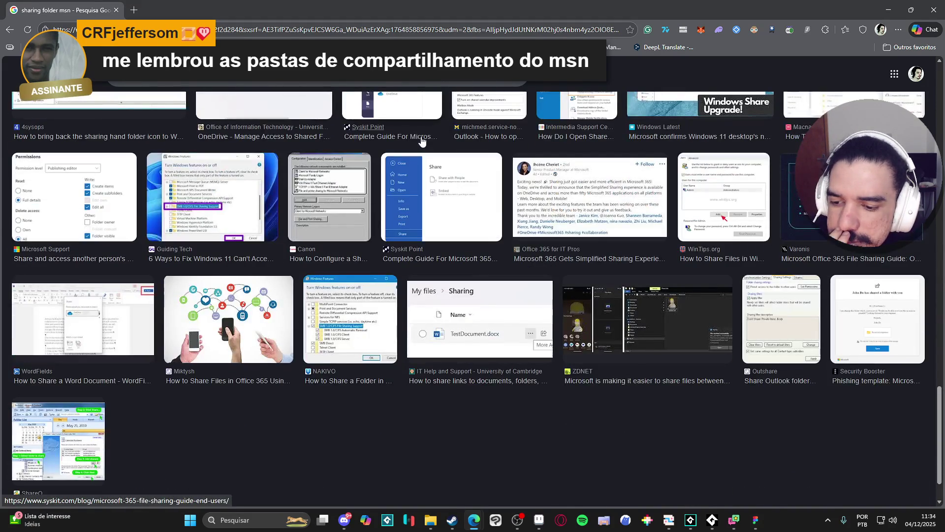
scroll(421, 142, up, 15)
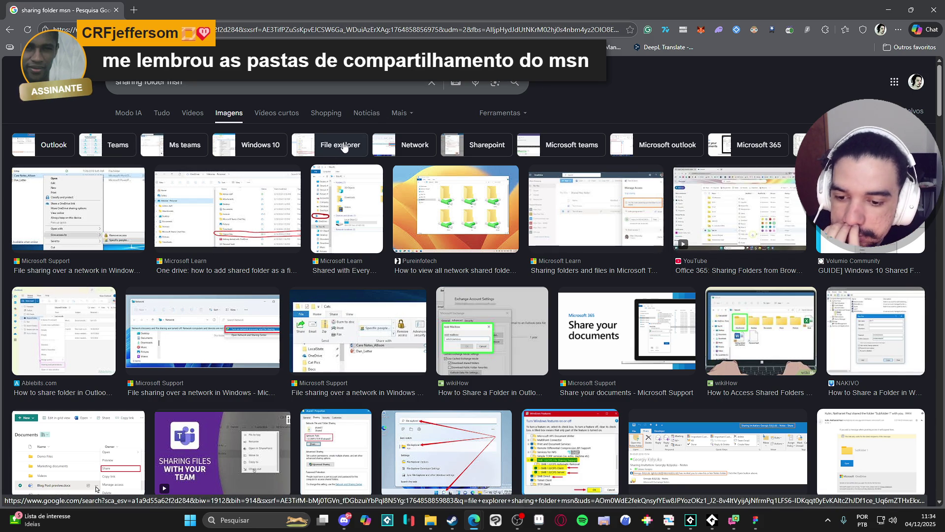
scroll(302, 146, down, 3)
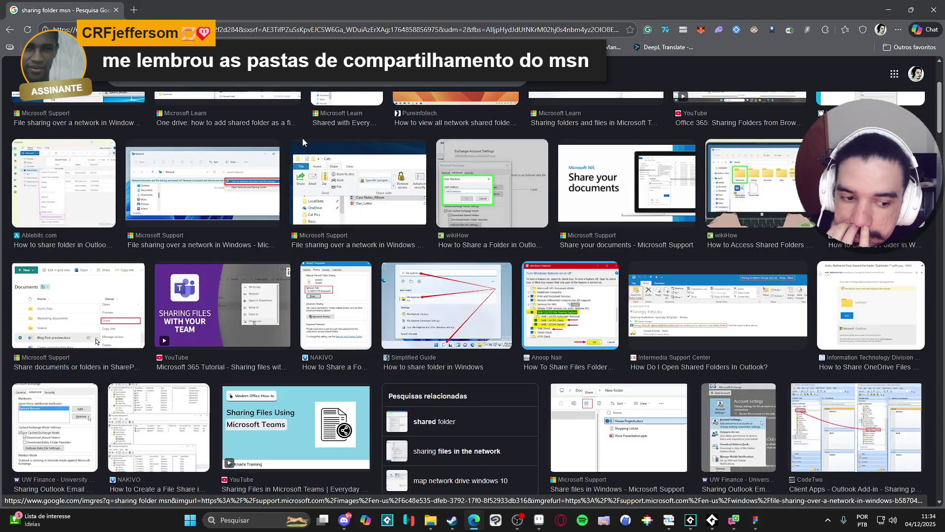
scroll(302, 137, up, 3)
scroll(302, 137, down, 3)
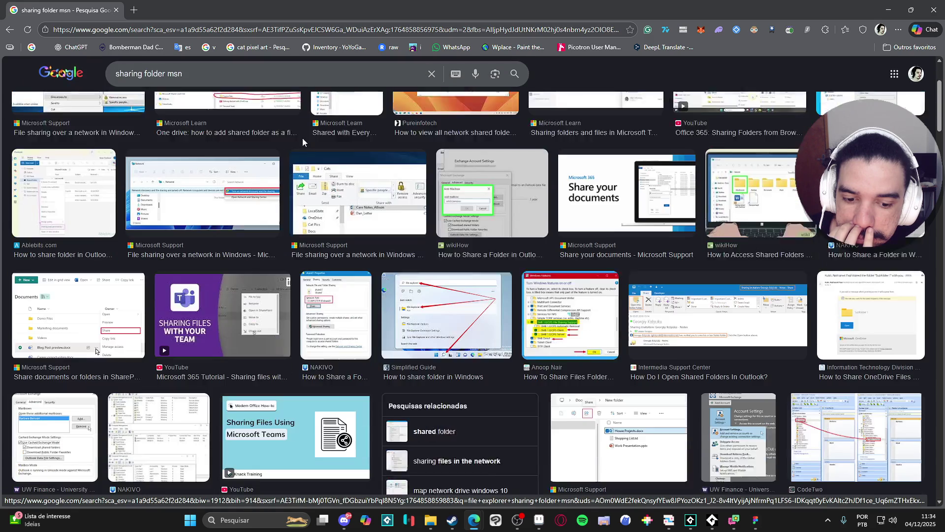
scroll(302, 138, down, 5)
scroll(303, 143, down, 5)
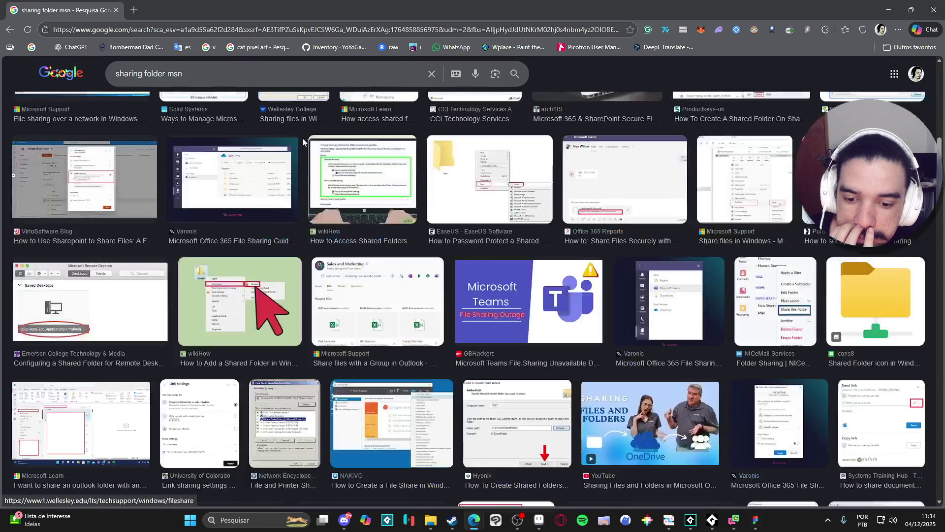
scroll(303, 142, up, 6)
scroll(302, 141, up, 6)
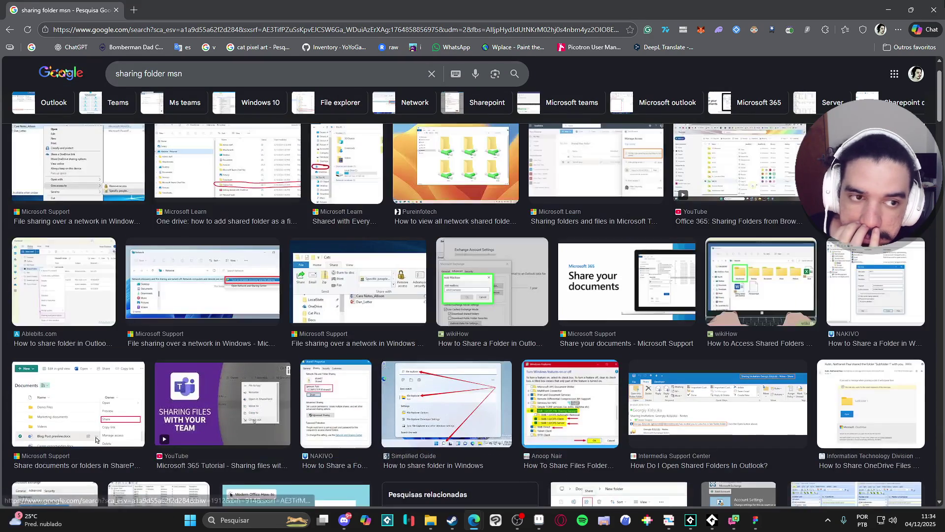
click(934, 10)
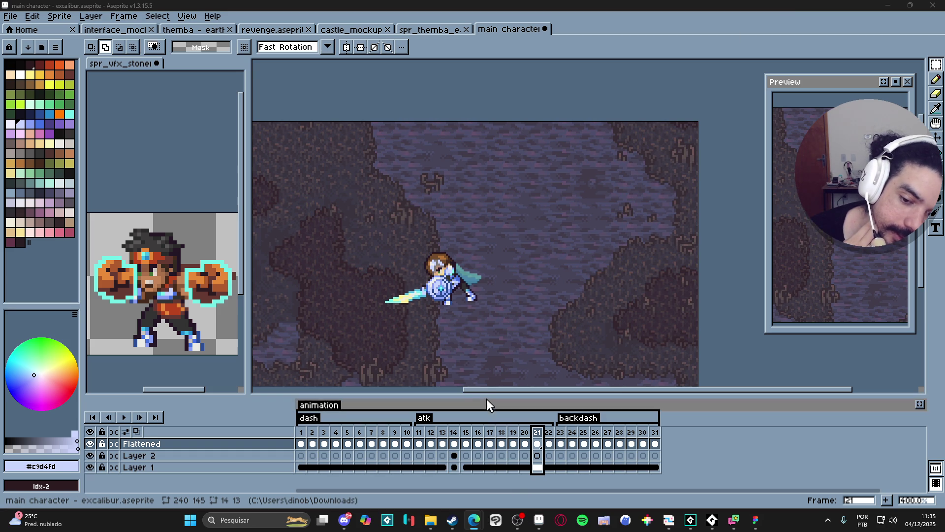
- Raise the canvas–timeline splitter for a taller timeline and pan the canvas view upward
drag(488, 396, 486, 367)
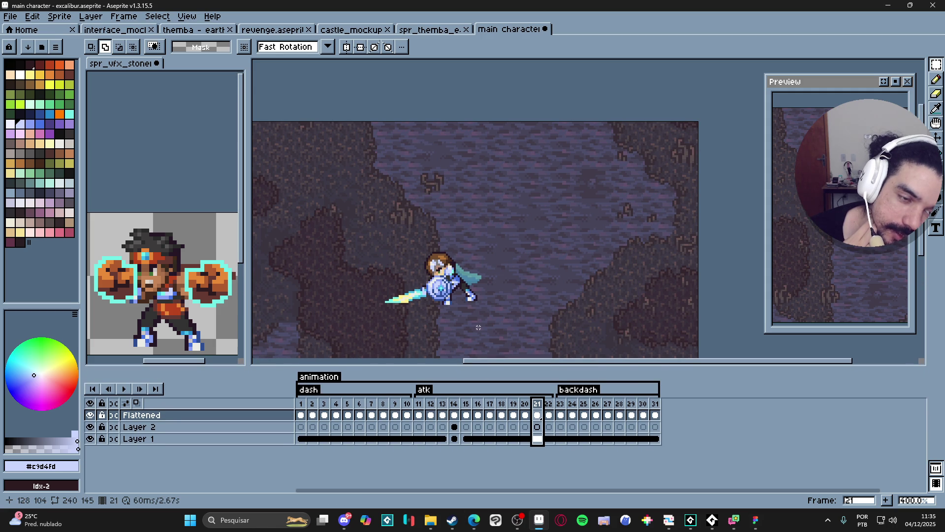
drag(474, 314, 496, 254)
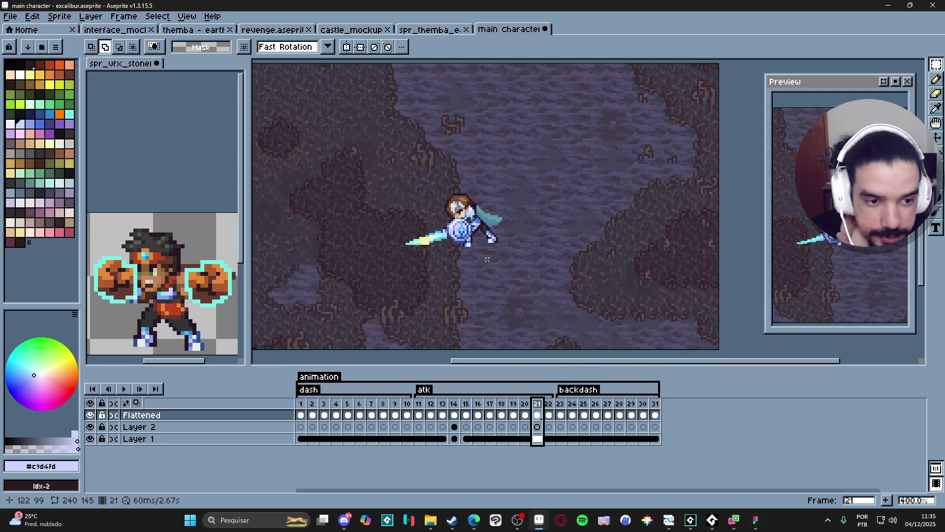
drag(494, 369, 497, 360)
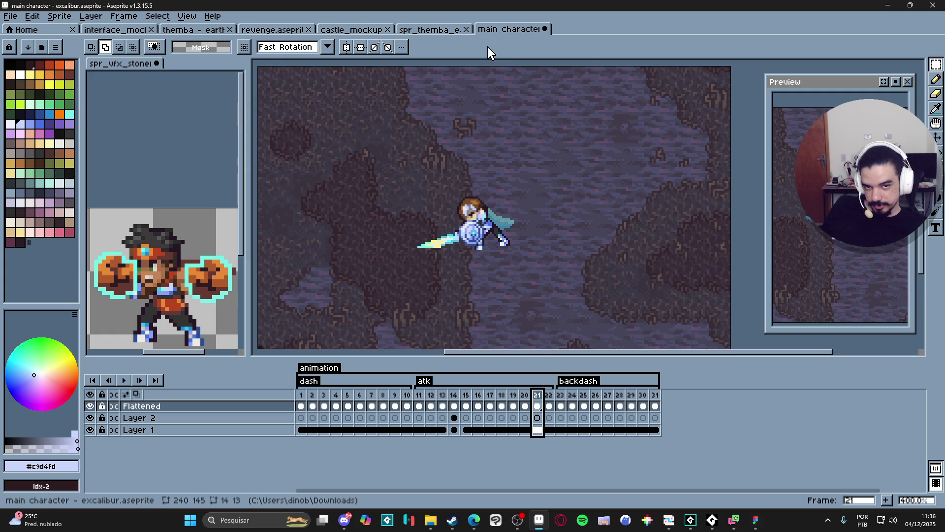
- Flip to spr_themba_earthquake and back to the main character sprite, then bring GameMaker forward
click(450, 31)
click(507, 30)
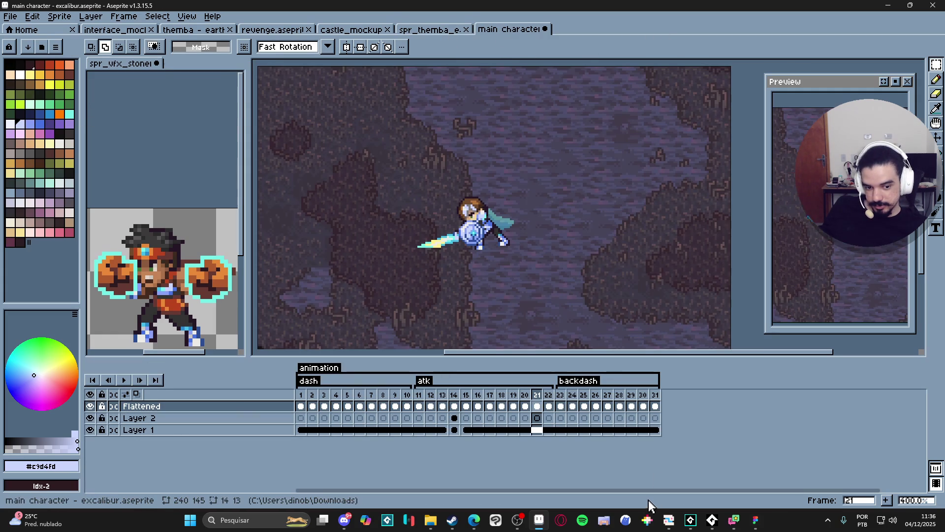
click(689, 521)
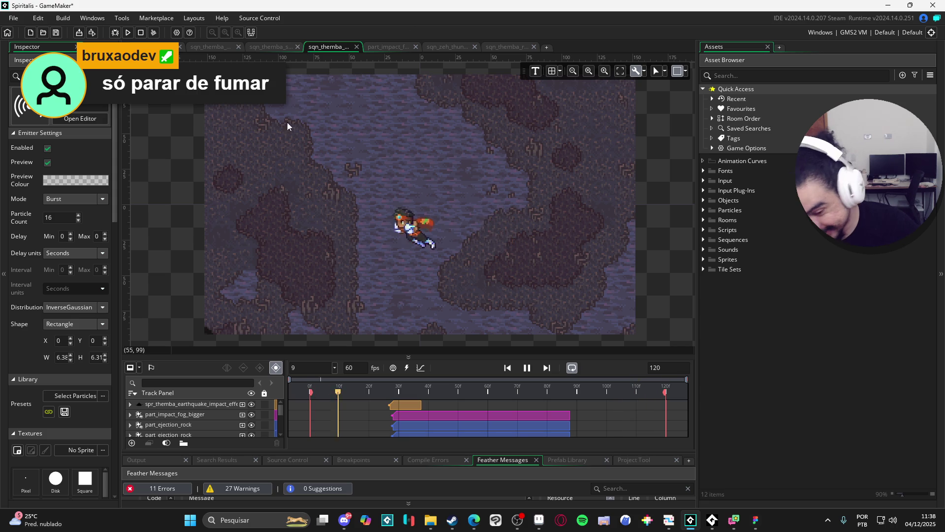
- In Discord, download the base.aseprite attachment from the feedback_artistico channel
mouse_move(346, 526)
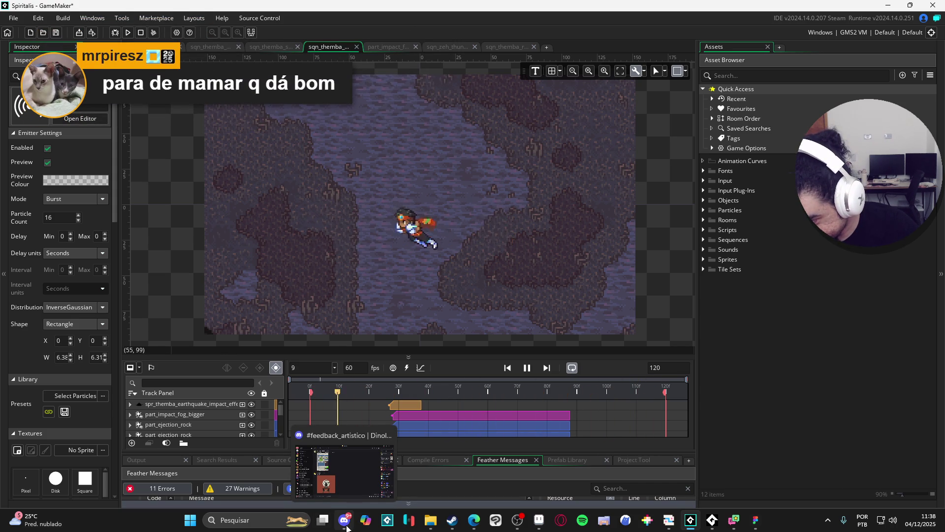
click(345, 528)
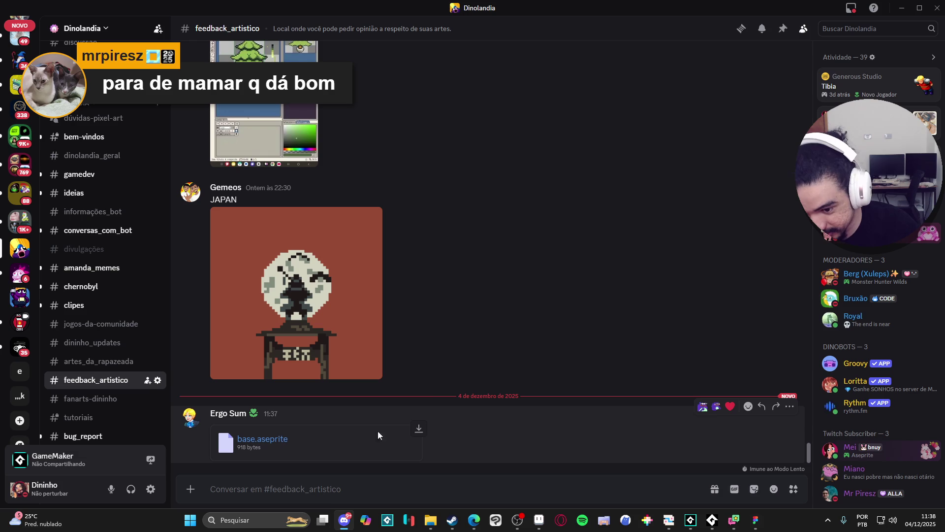
click(418, 431)
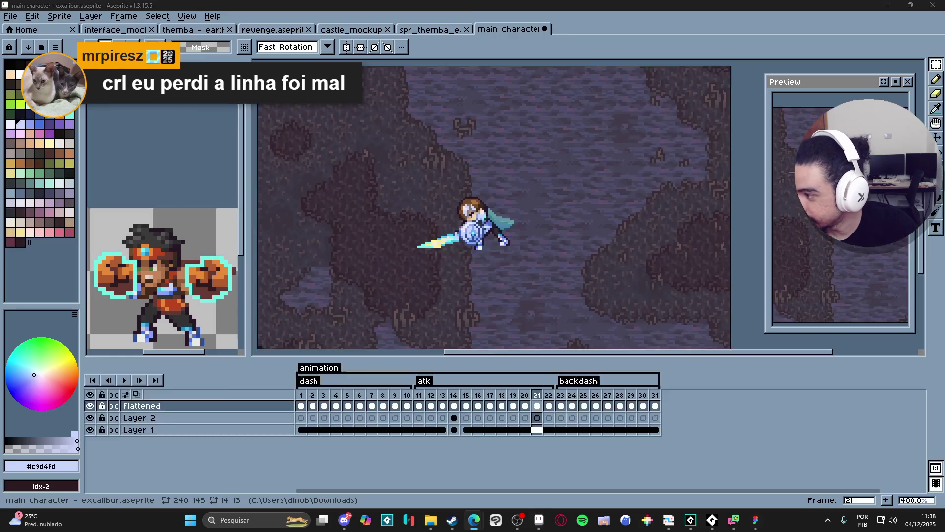
- Open base.aseprite and set Canvas Size with 12 px Left and Right borders
scroll(505, 260, up, 1)
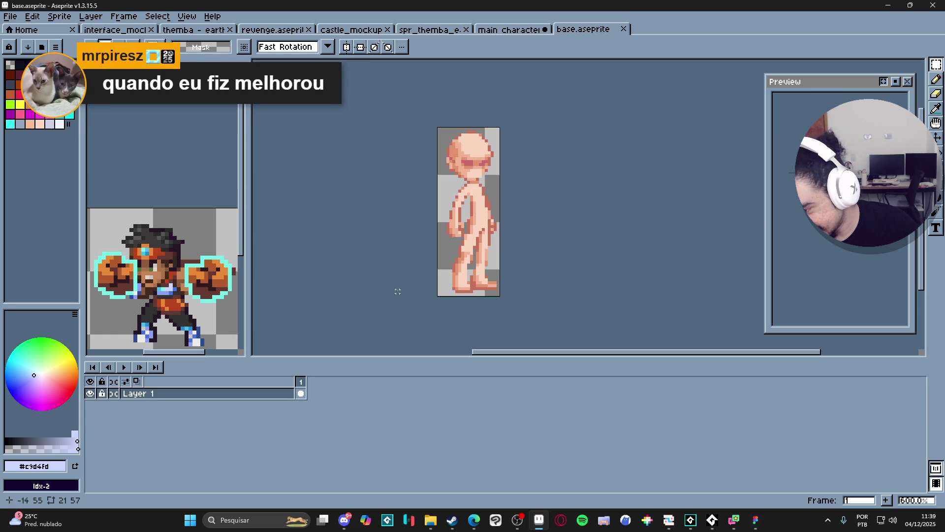
drag(443, 251, 435, 255)
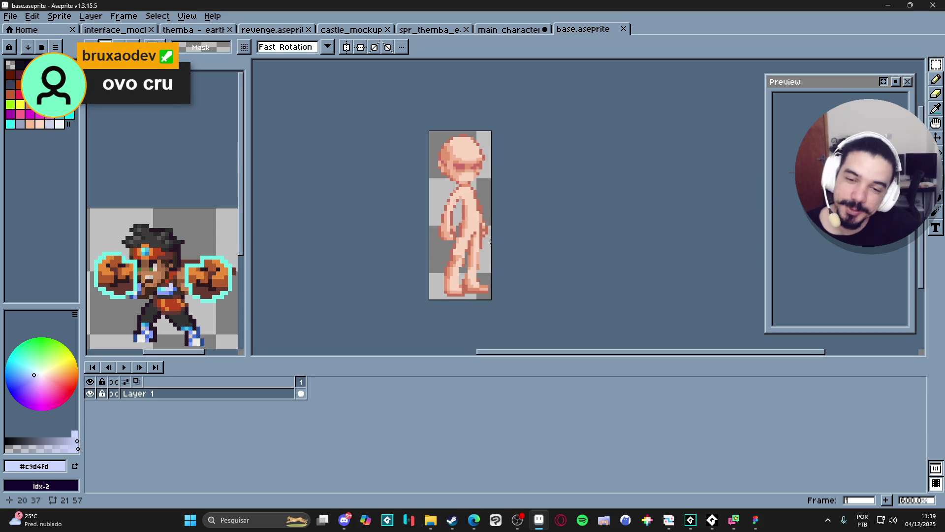
key(ctrl+alt+c)
drag(492, 240, 526, 239)
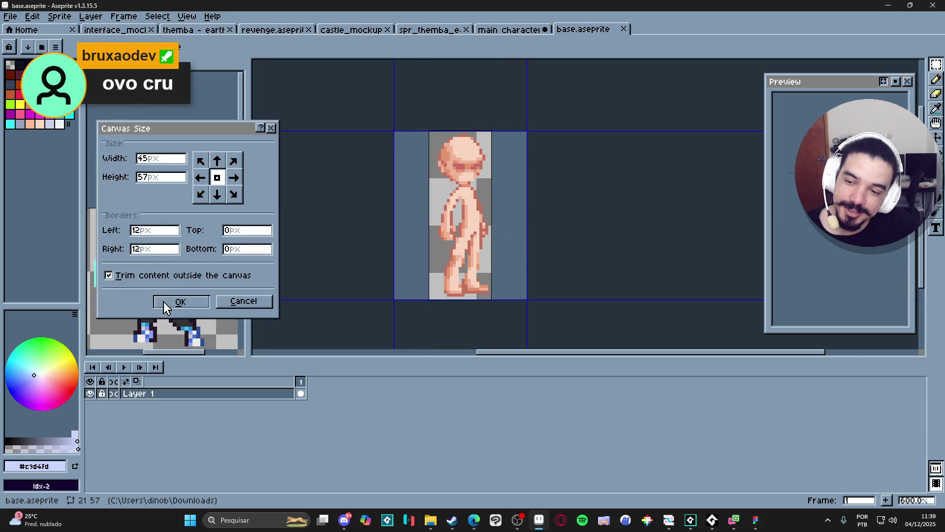
- Confirm the canvas resize of base.aseprite to 45×57 px
click(165, 302)
scroll(435, 235, down, 2)
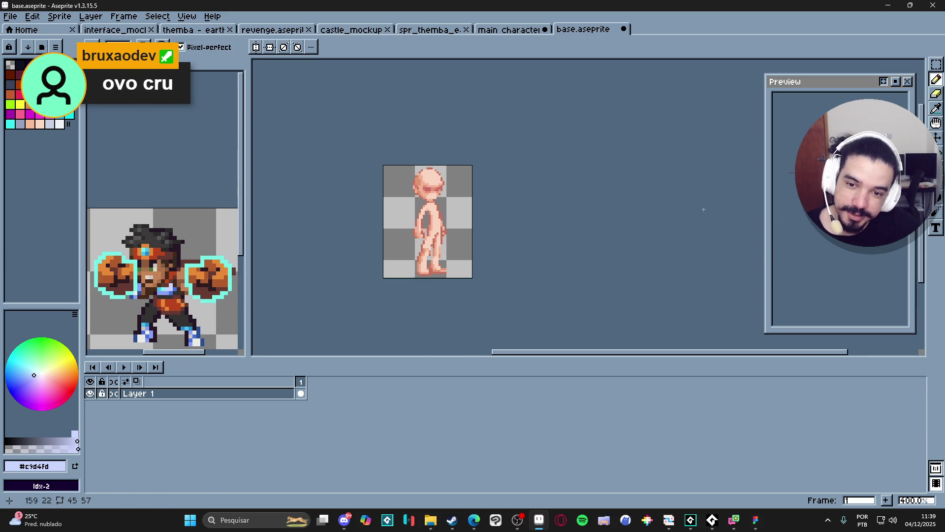
scroll(413, 238, up, 4)
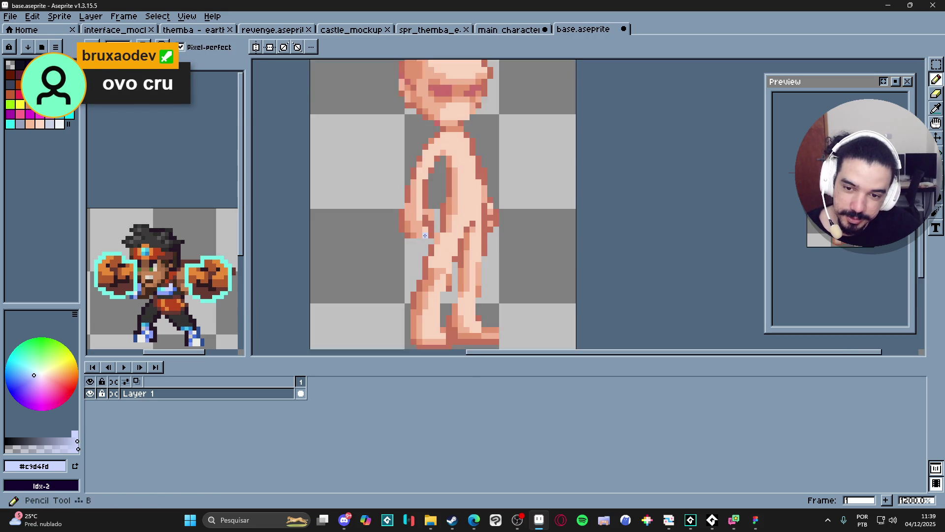
- Pick the dark skin outline colour and add outline pixels along the top of the head
alt+click(438, 234)
scroll(438, 235, down, 1)
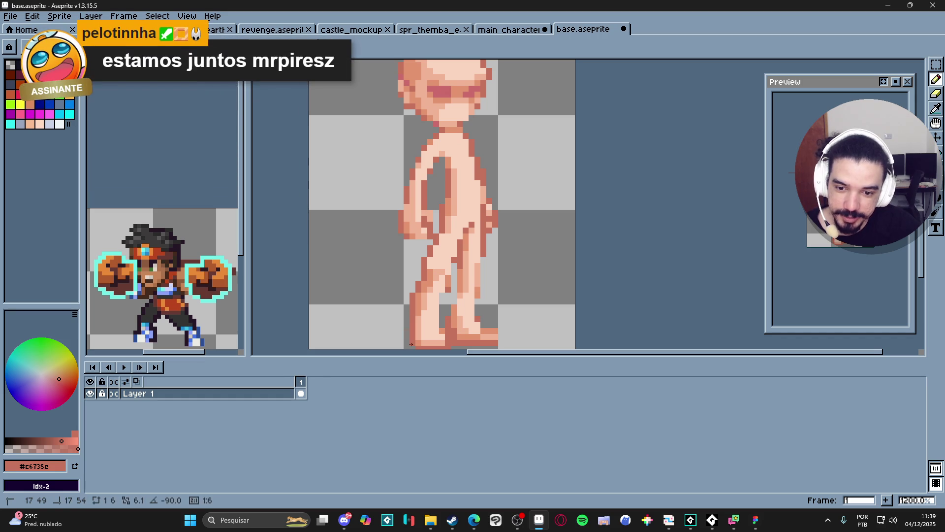
scroll(412, 312, down, 4)
scroll(410, 309, up, 4)
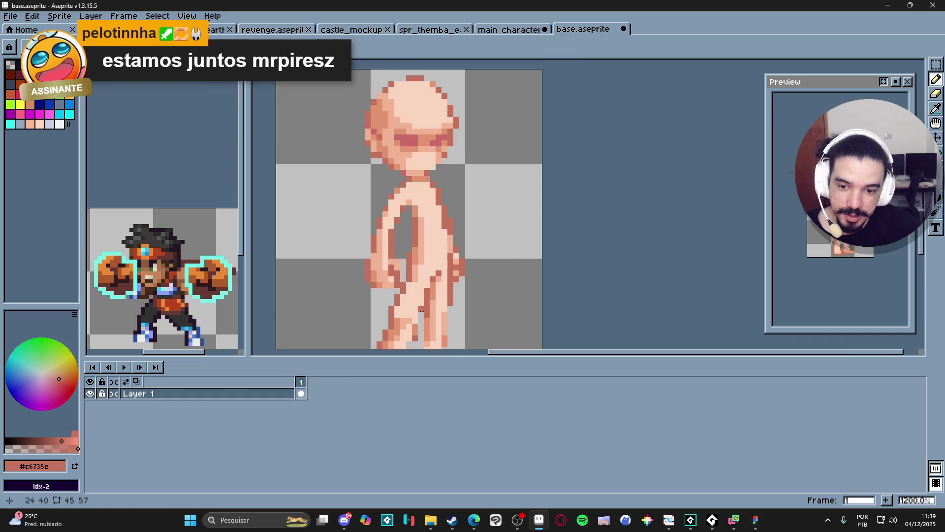
drag(422, 323, 448, 268)
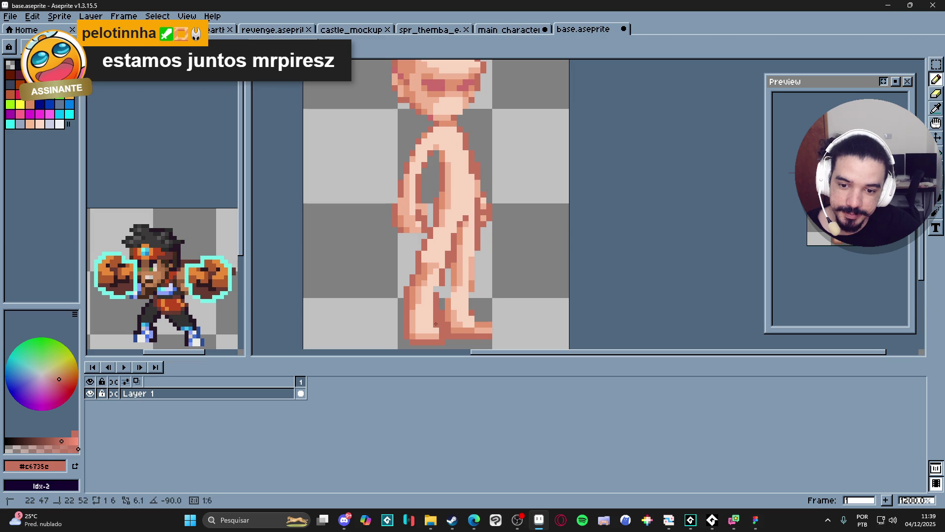
scroll(437, 316, down, 4)
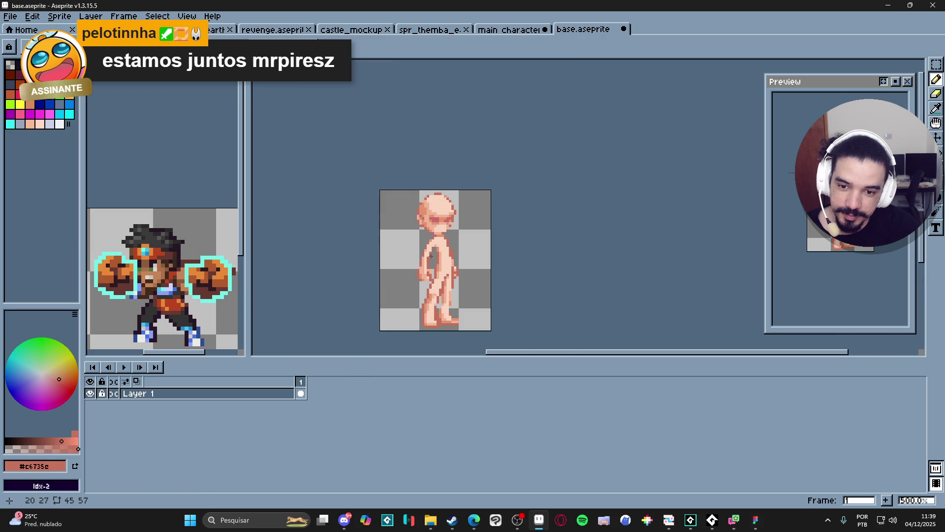
scroll(431, 320, up, 3)
scroll(434, 172, up, 4)
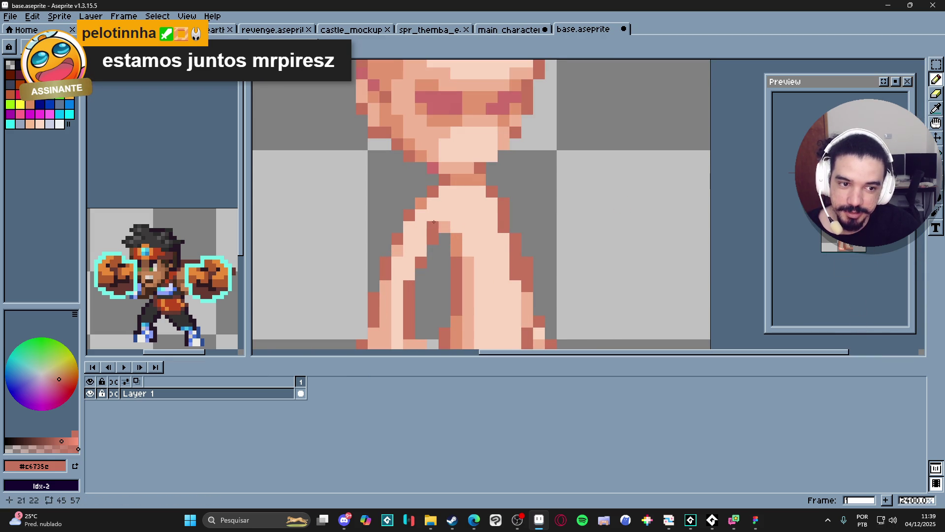
scroll(432, 226, down, 1)
scroll(436, 76, up, 1)
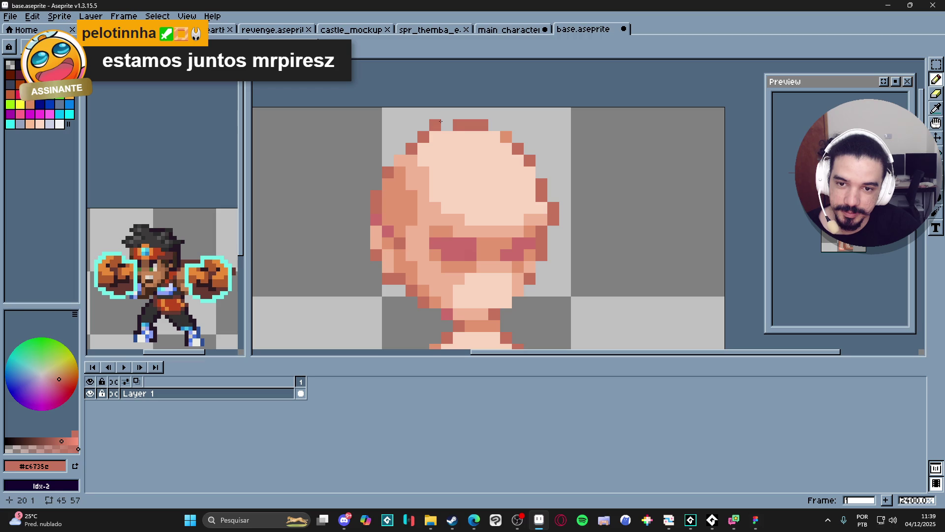
click(435, 125)
click(517, 125)
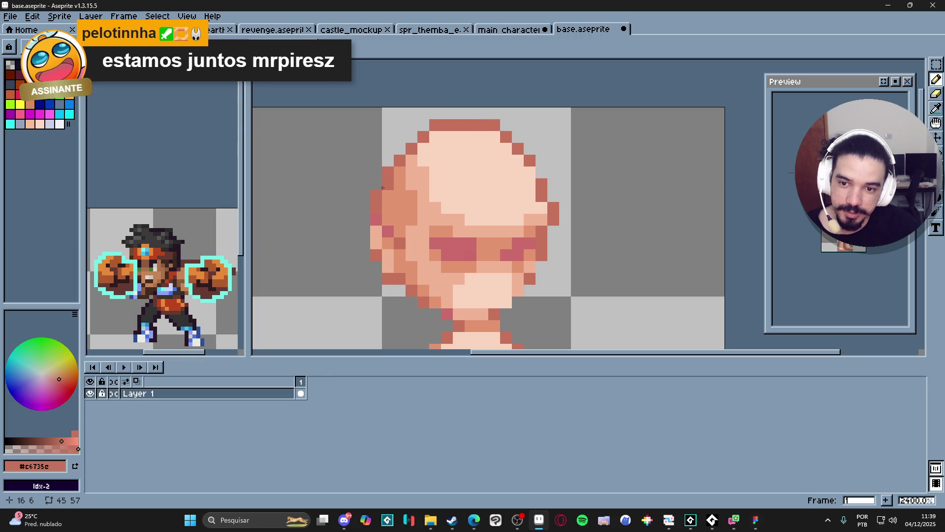
- Draw a darker shading line down the torso and a 3-pixel dark line under the foot
scroll(492, 197, down, 2)
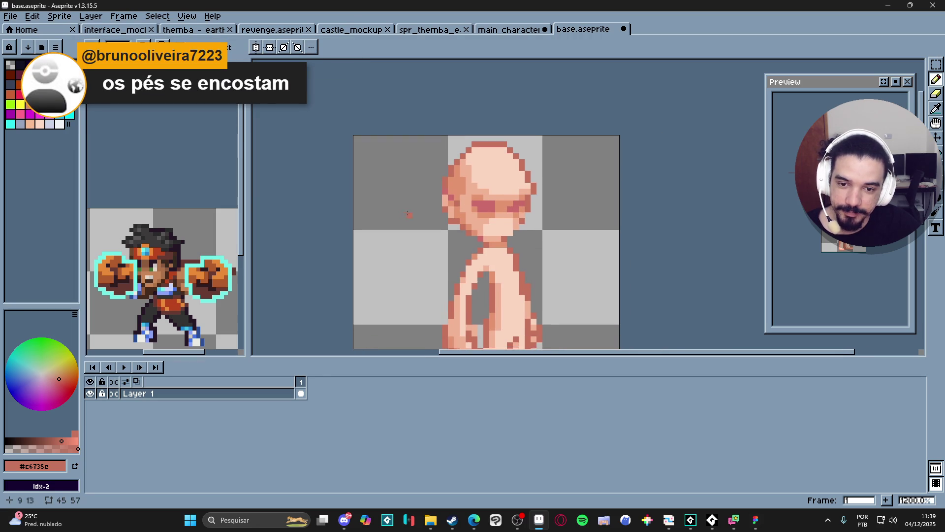
scroll(457, 205, up, 1)
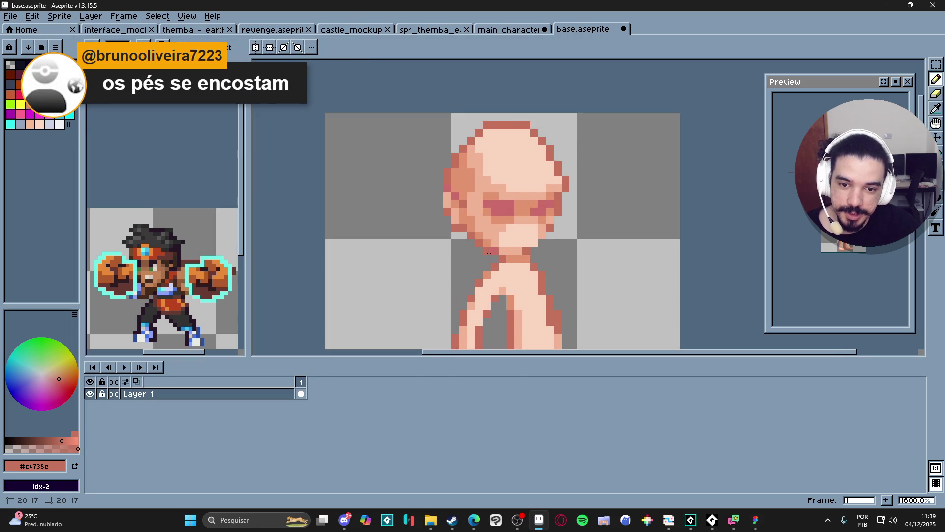
scroll(492, 233, down, 3)
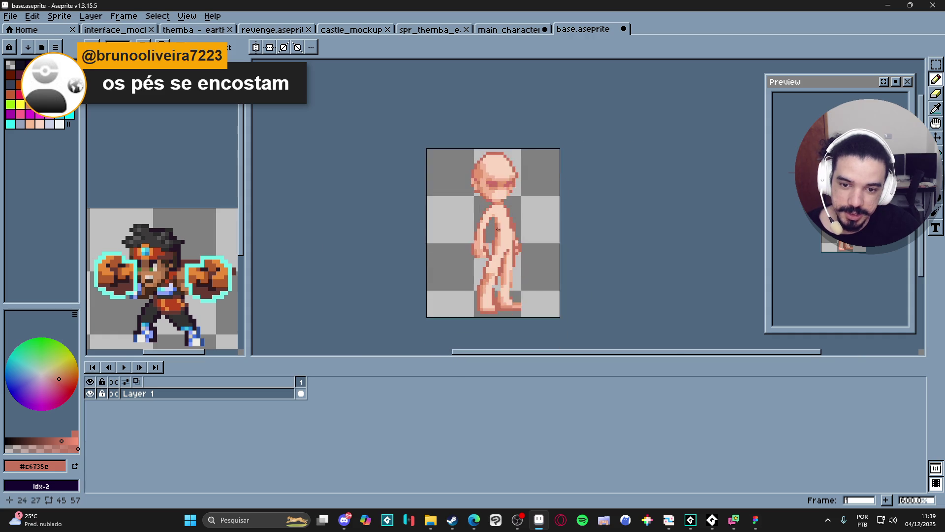
scroll(479, 220, up, 3)
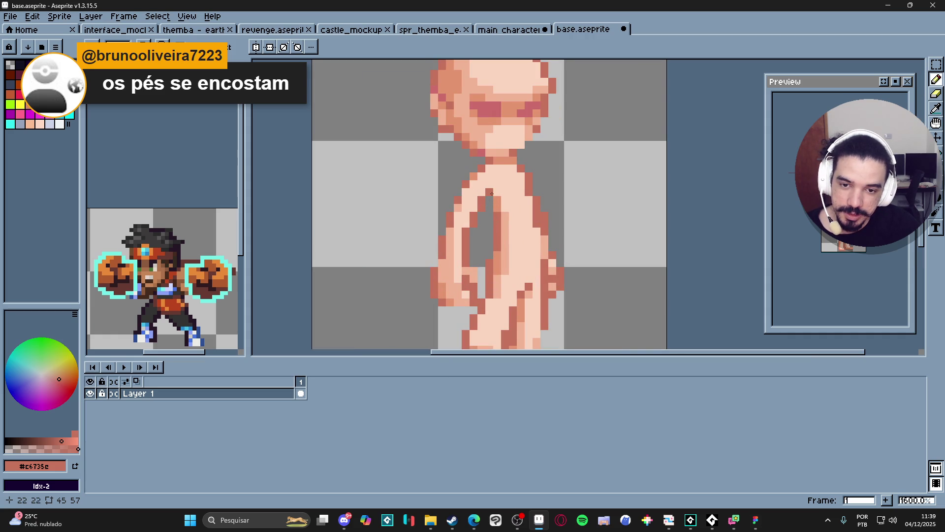
mouse_move(497, 200)
mouse_down()
mouse_move(494, 263)
mouse_move(499, 252)
mouse_up()
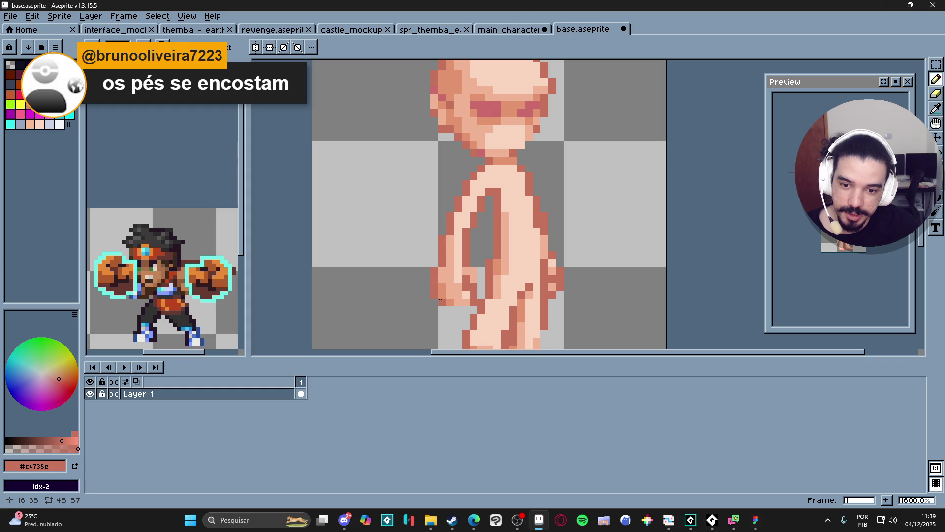
drag(448, 311, 470, 309)
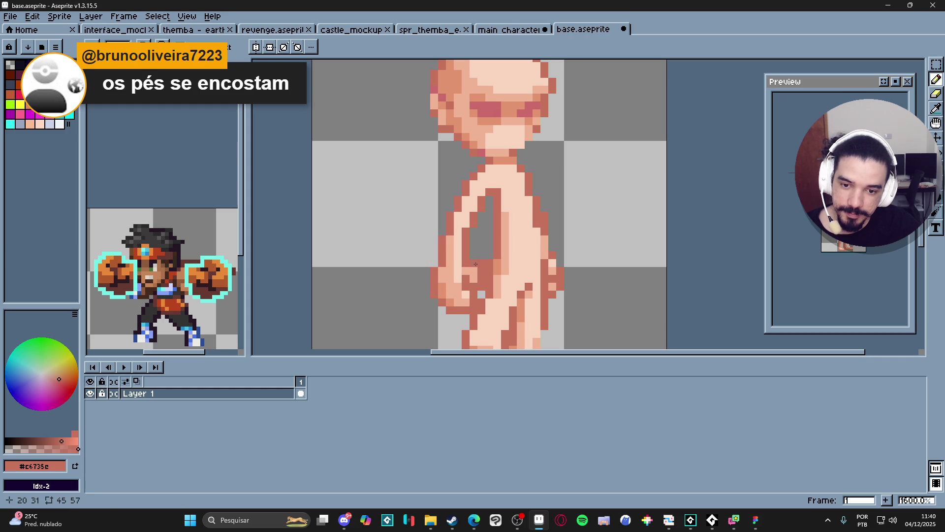
scroll(476, 264, down, 3)
drag(553, 296, 537, 292)
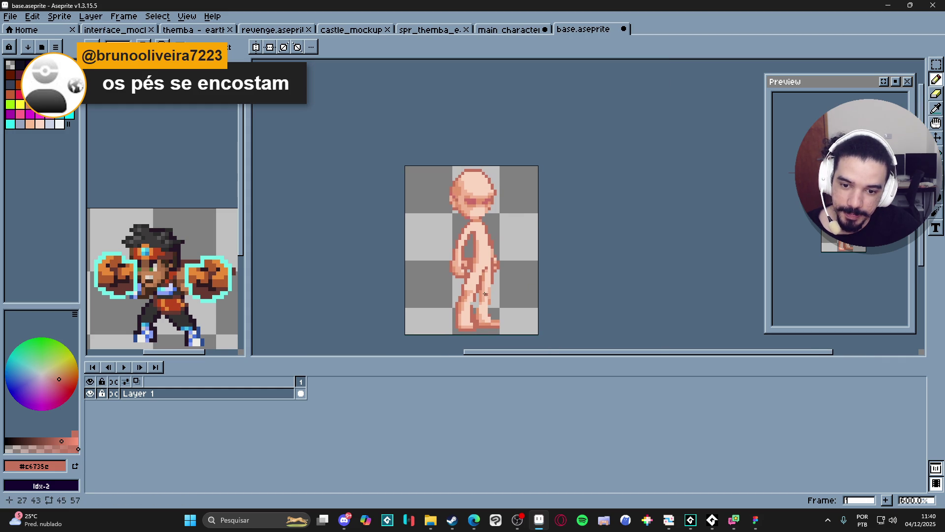
drag(487, 264, 488, 252)
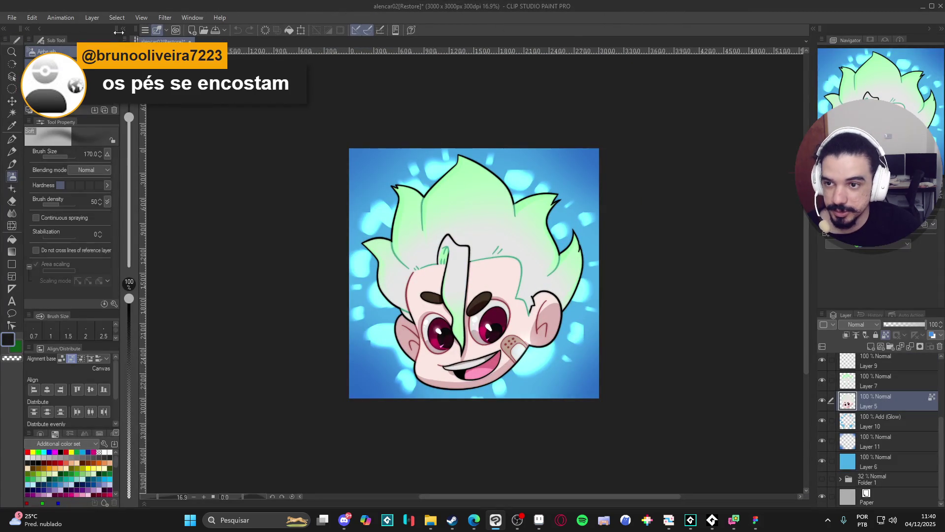
- Create a blank 3000×3000 px, 300 dpi illustration and bring up the Material library
click(12, 17)
click(20, 29)
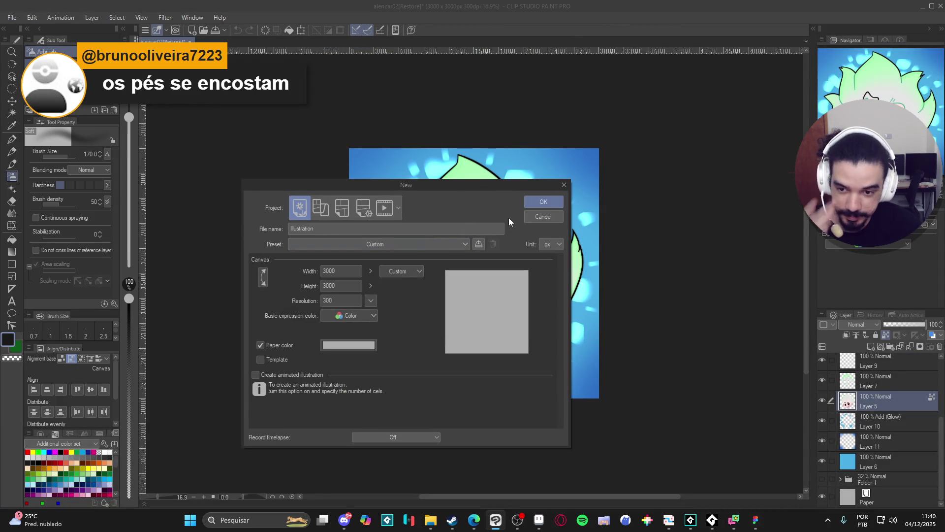
click(540, 203)
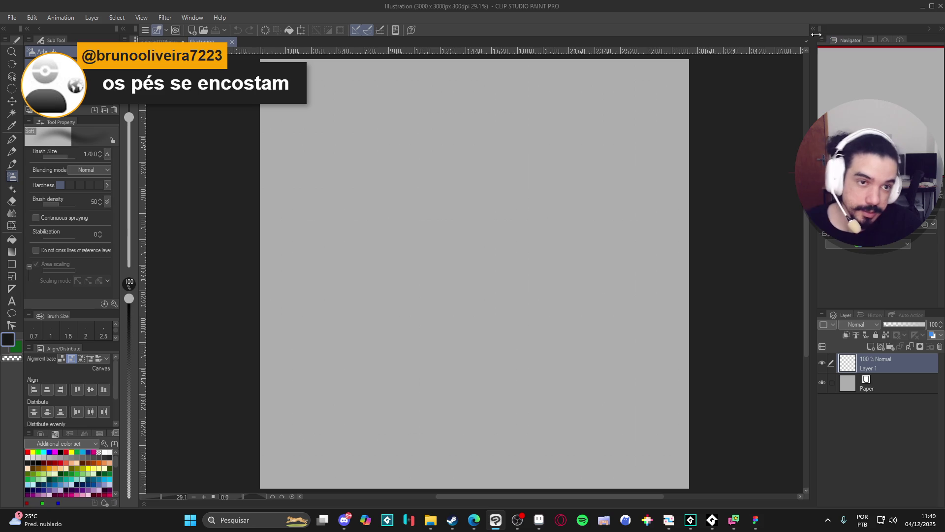
click(814, 29)
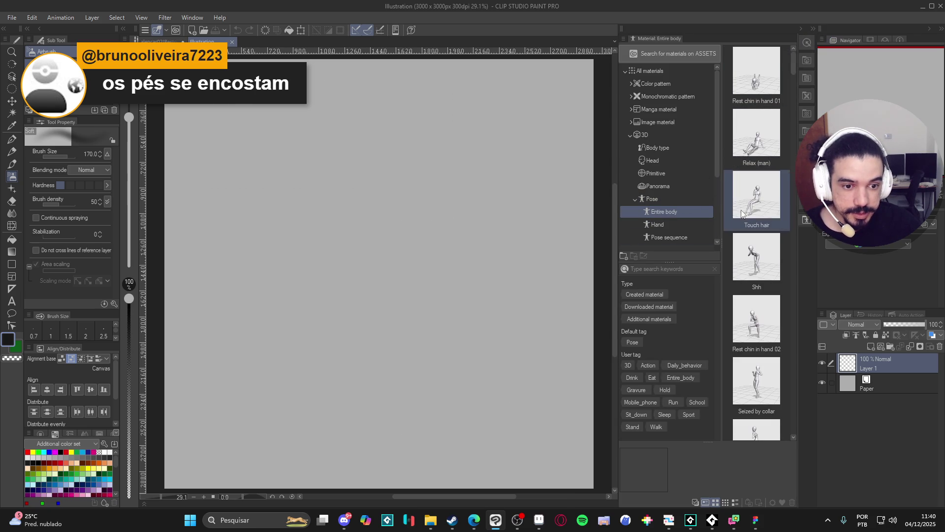
- Place the 3D drawing figure-Ver.2 (Male) on the canvas and orbit to an angled side view
click(680, 148)
mouse_move(762, 80)
mouse_down()
mouse_move(718, 84)
mouse_move(344, 276)
mouse_move(300, 268)
mouse_up()
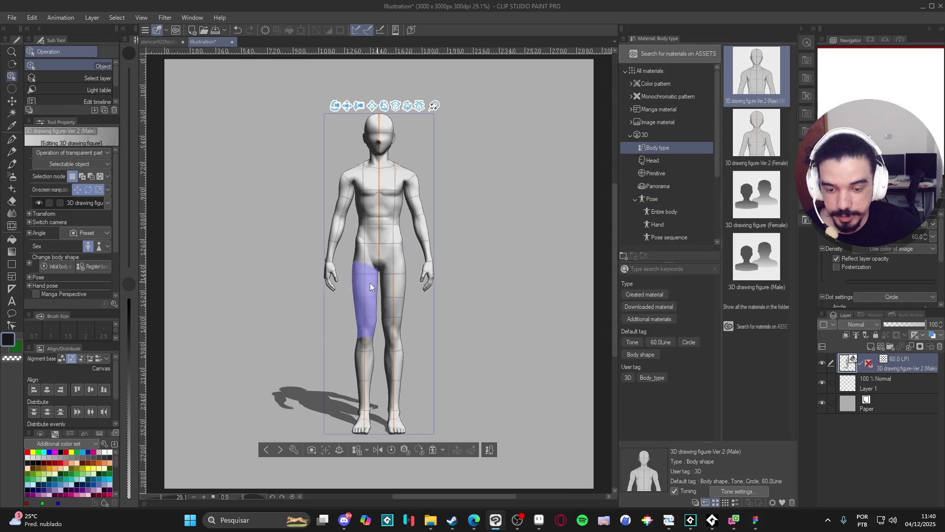
scroll(323, 305, up, 1)
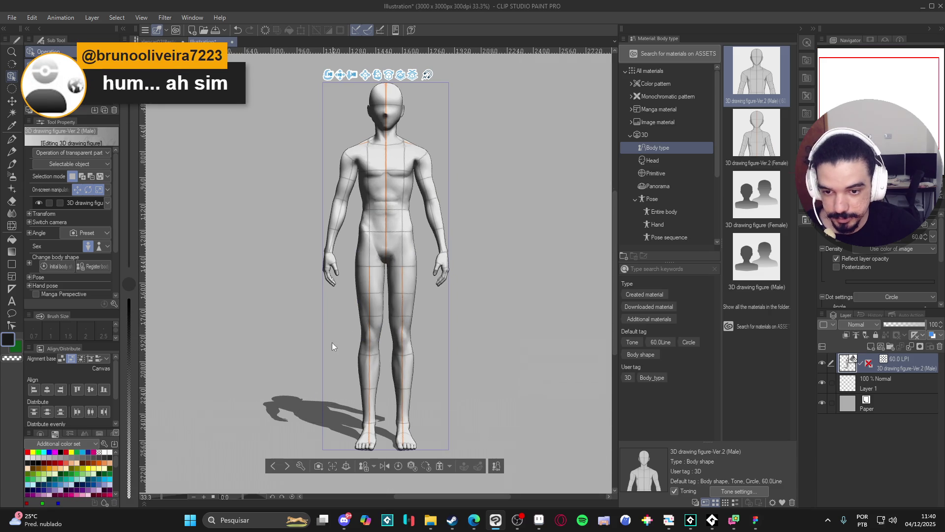
mouse_move(347, 443)
mouse_down()
mouse_move(367, 379)
mouse_move(452, 388)
mouse_move(368, 393)
mouse_move(347, 382)
mouse_move(427, 305)
mouse_up()
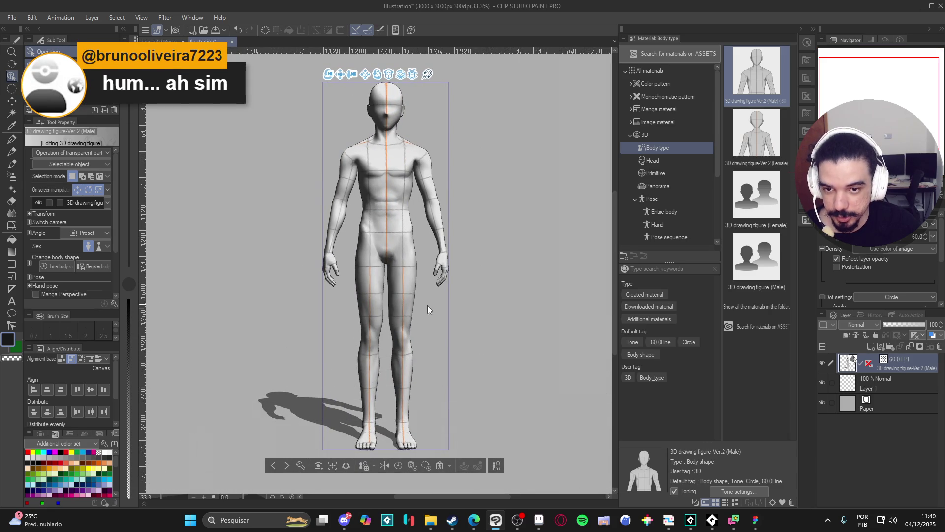
scroll(424, 450, up, 1)
scroll(423, 450, up, 1)
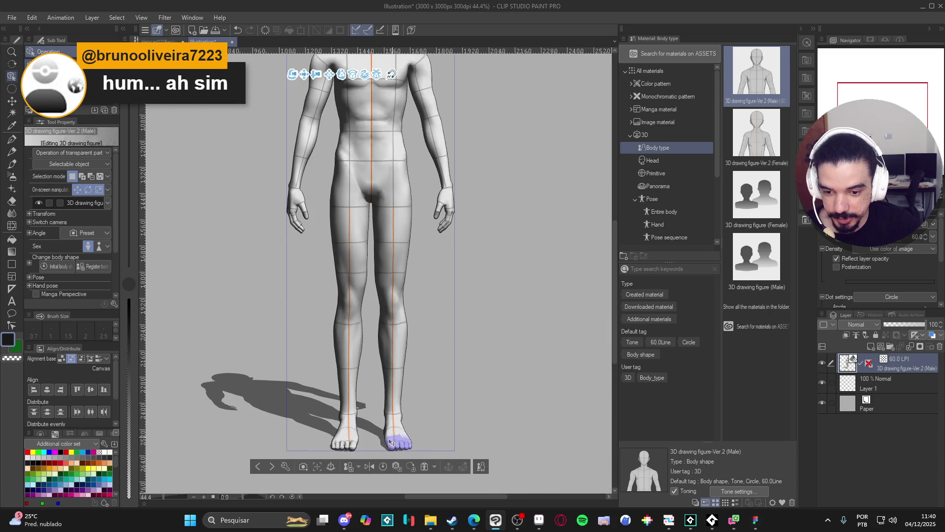
drag(320, 360, 438, 364)
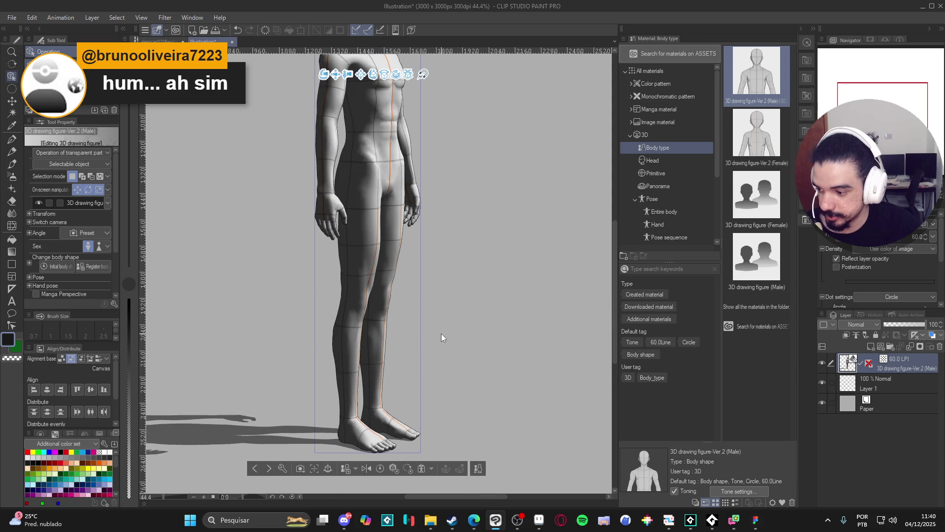
mouse_move(441, 337)
mouse_down()
mouse_move(428, 344)
mouse_move(451, 335)
mouse_up()
- Toggle the Aseprite mannequin sprite window in and out to compare it with the 3D figure
click(539, 520)
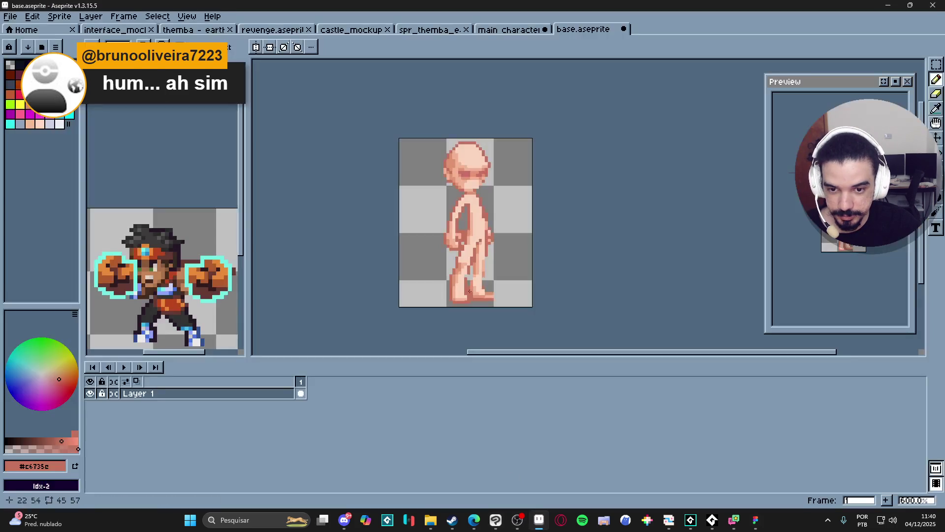
scroll(470, 221, up, 1)
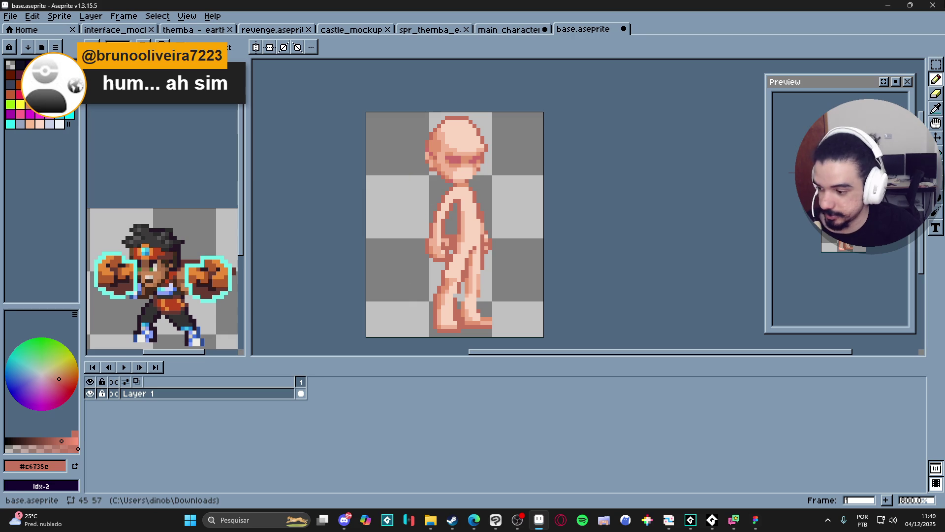
click(886, 6)
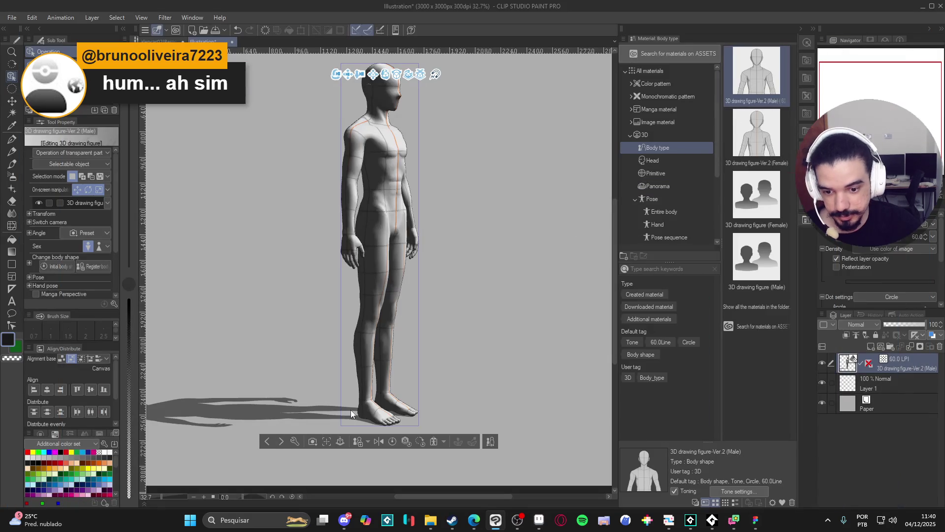
click(539, 519)
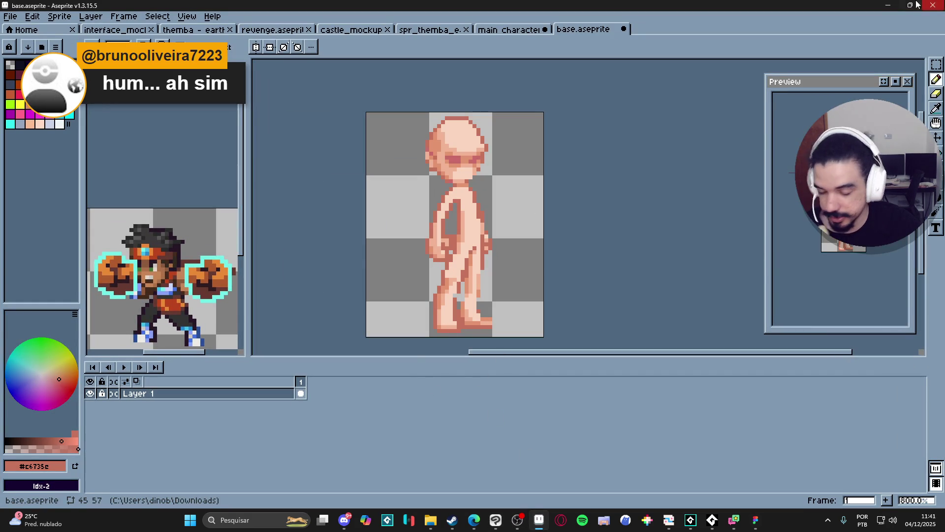
click(890, 5)
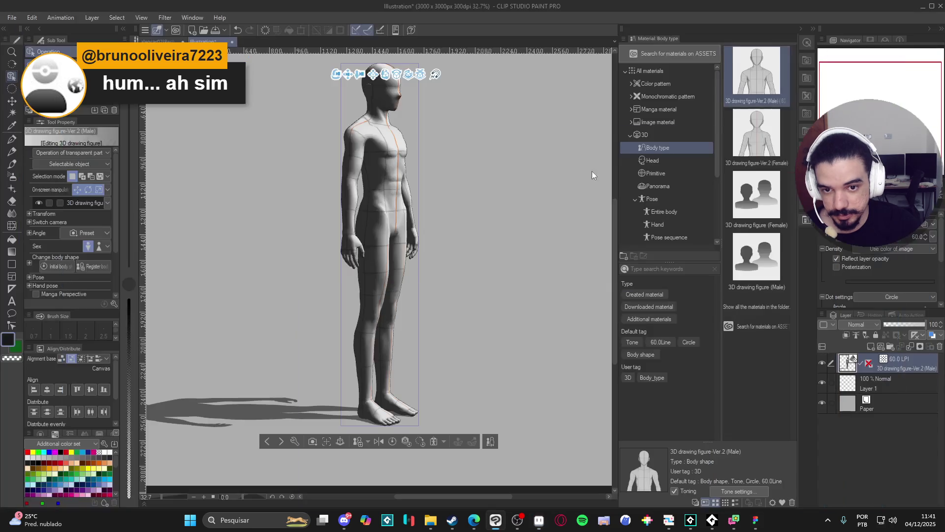
- Orbit the figure to a three-quarter view, then close the Illustration canvas
mouse_move(464, 314)
mouse_down()
mouse_move(360, 327)
mouse_move(199, 308)
mouse_move(404, 309)
mouse_move(252, 312)
mouse_move(379, 308)
mouse_move(496, 251)
mouse_up()
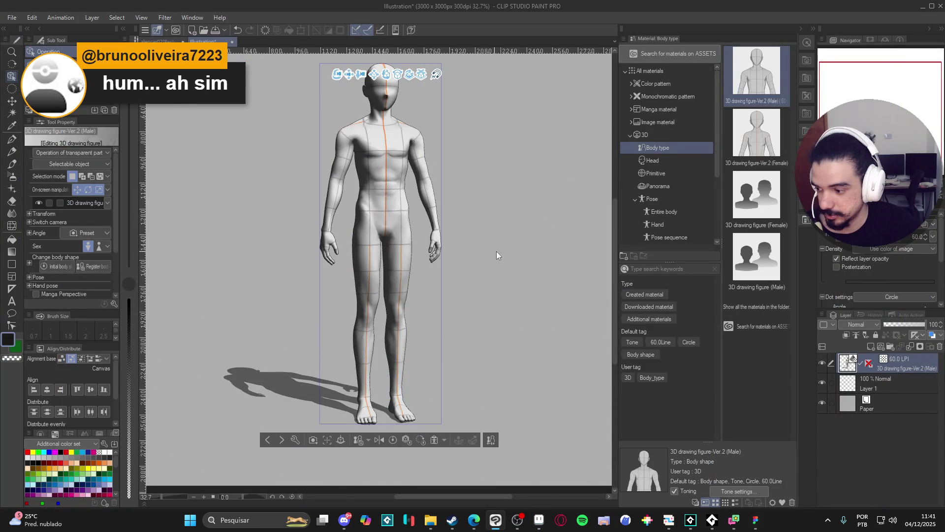
scroll(306, 199, down, 2)
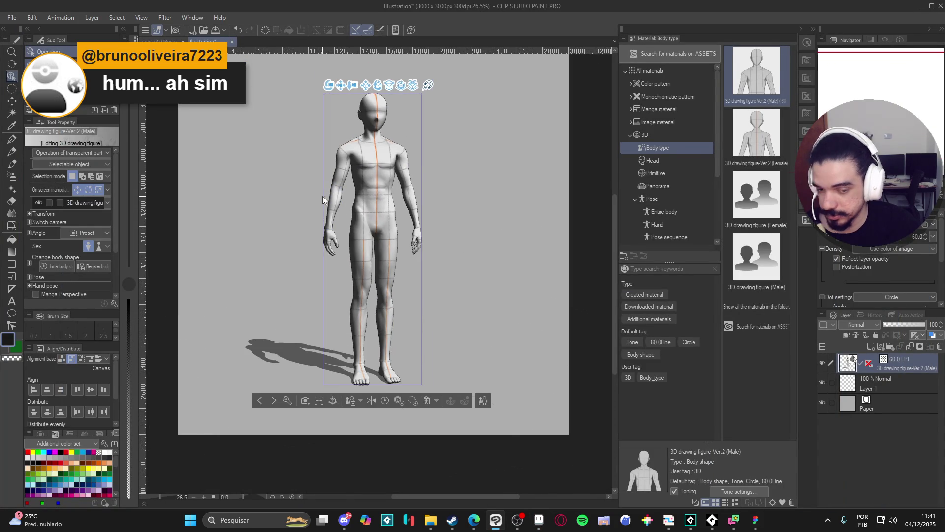
drag(323, 196, 419, 204)
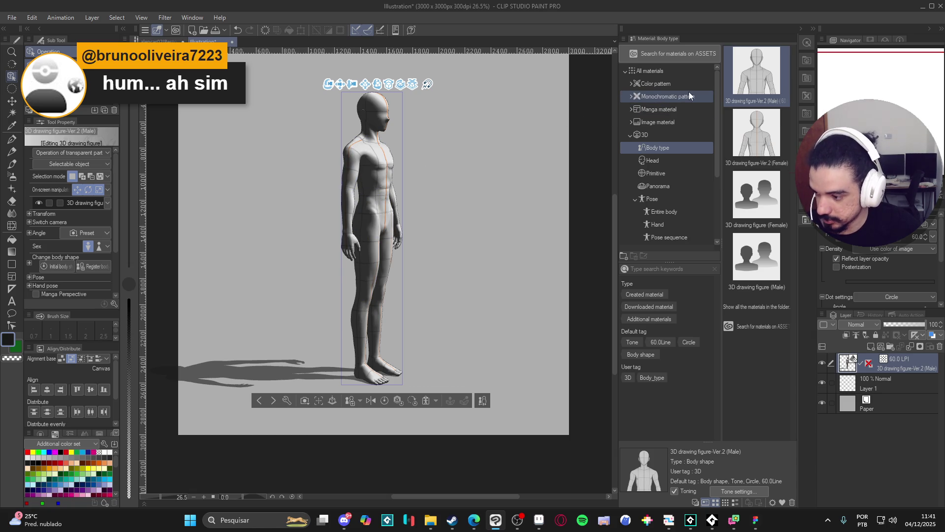
click(233, 41)
- Discard the Illustration canvas unsaved and minimize Clip Studio Paint and Discord to reveal GameMaker
click(488, 194)
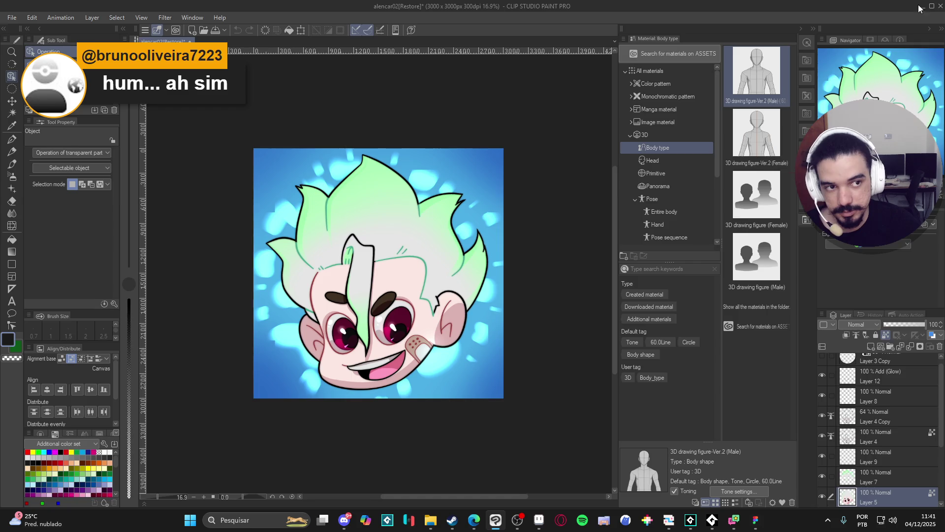
click(918, 8)
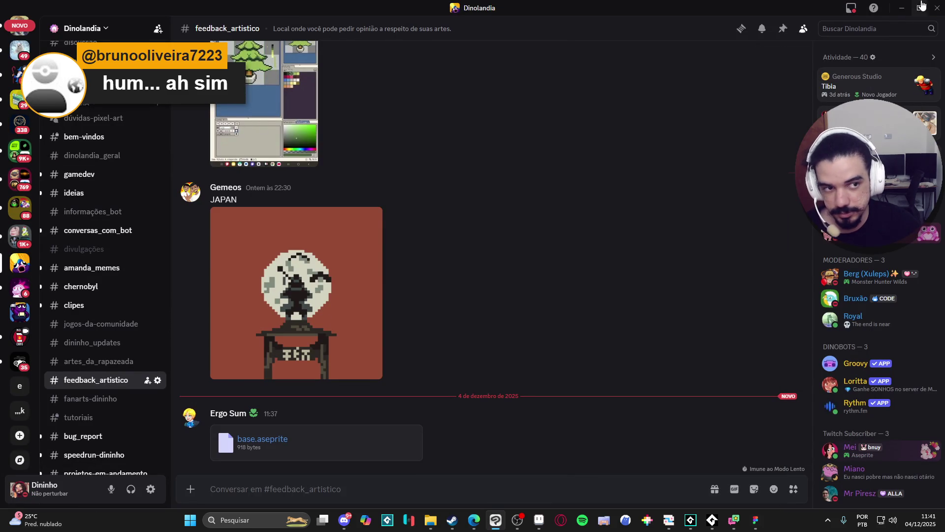
click(902, 8)
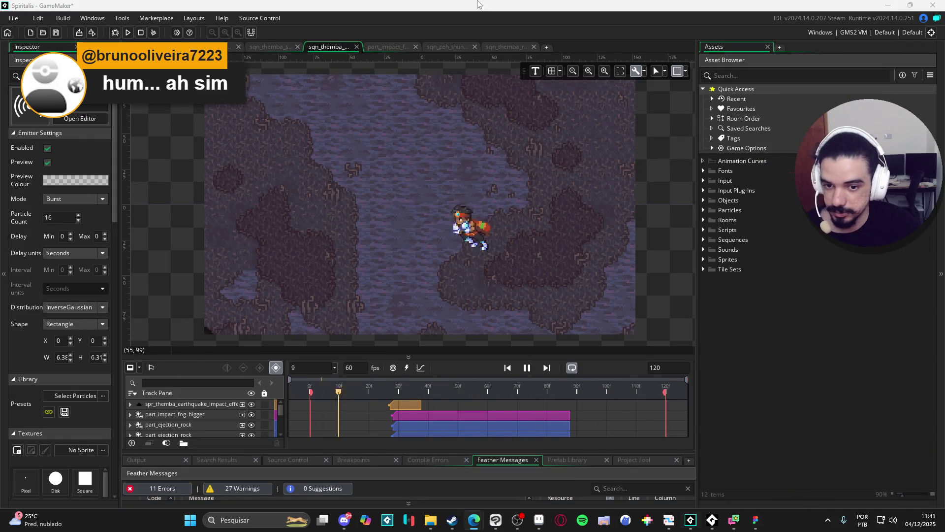
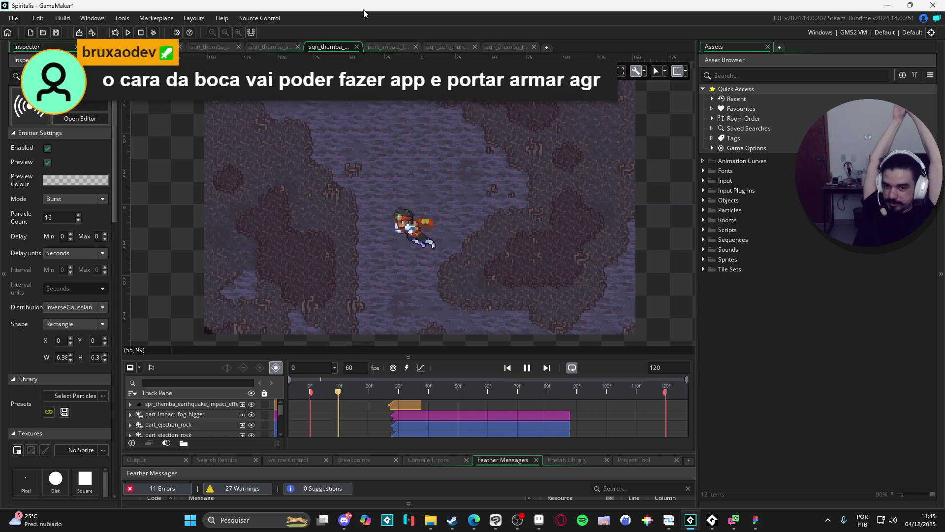
- Bring base.aseprite, the bald skin-toned body base sprite, to the front in Aseprite
click(547, 524)
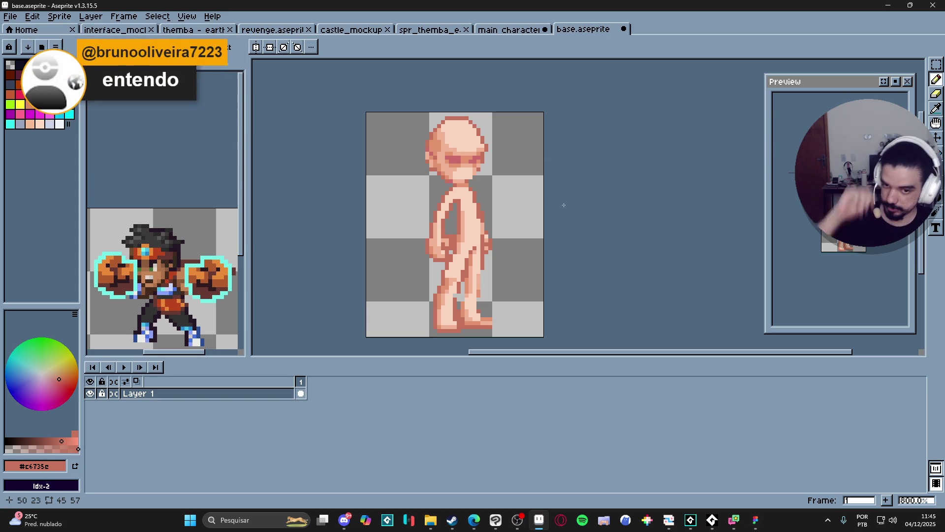
- Paint light skin pixels over the foot outline and up the leg
alt+click(459, 272)
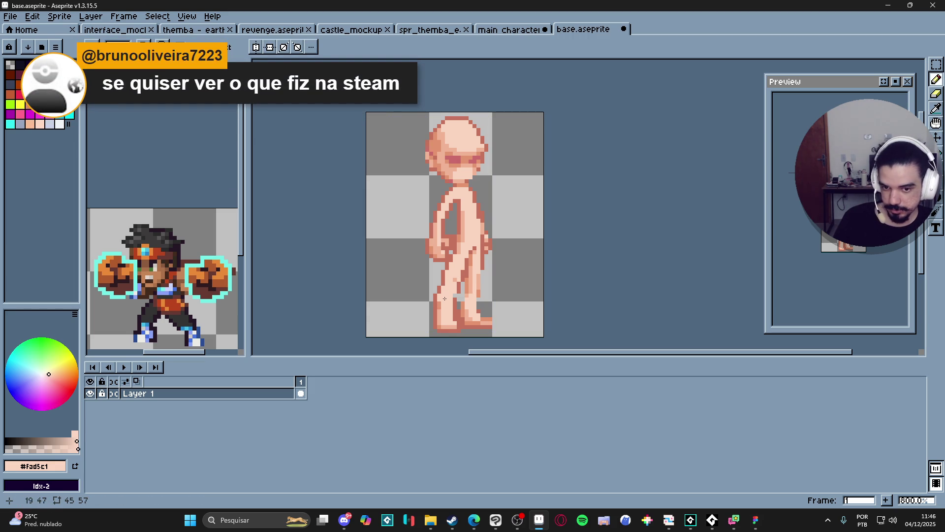
click(440, 328)
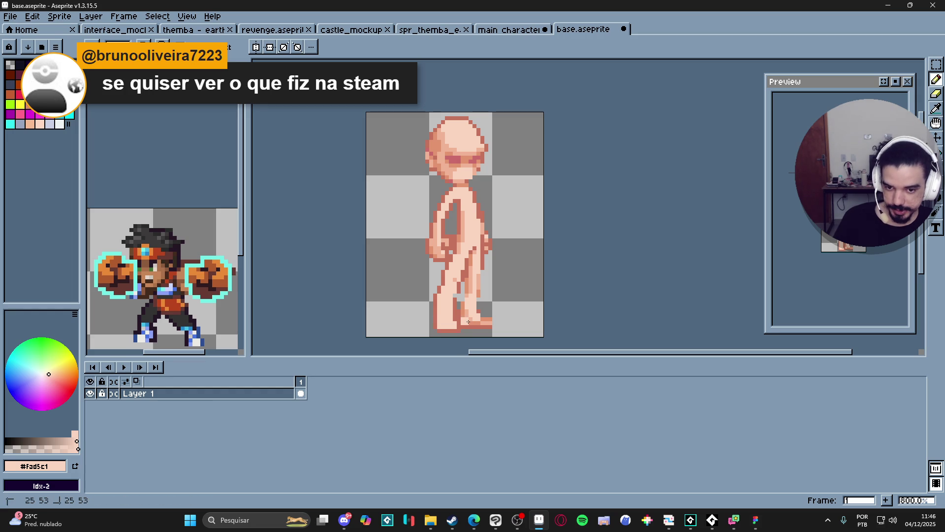
drag(470, 321, 478, 322)
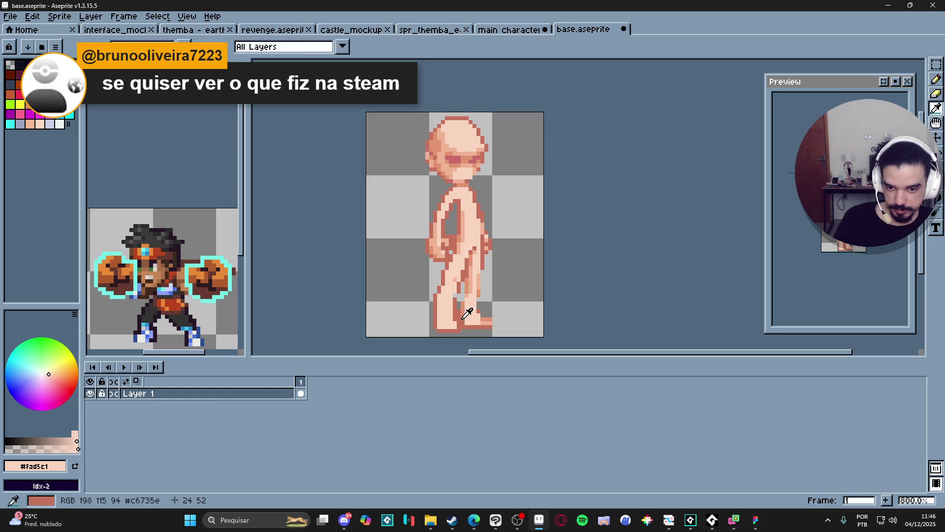
alt+click(462, 303)
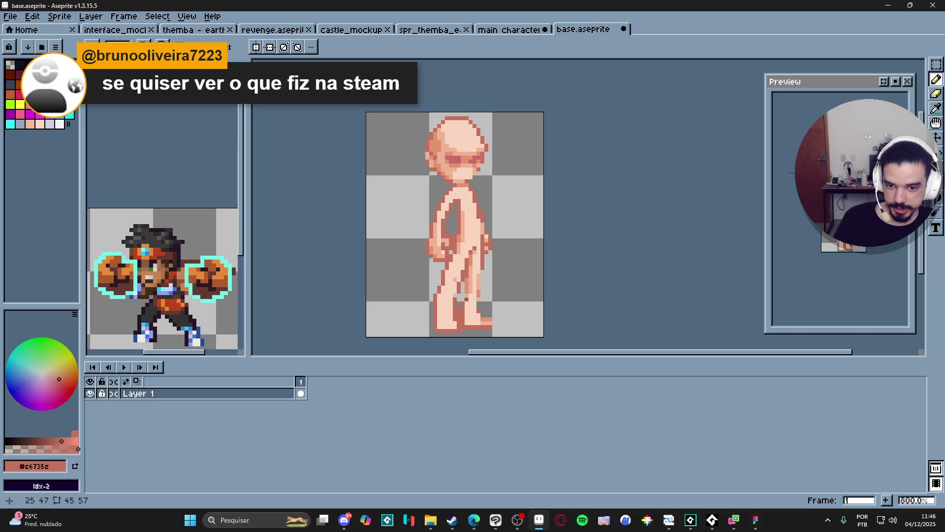
alt+click(469, 296)
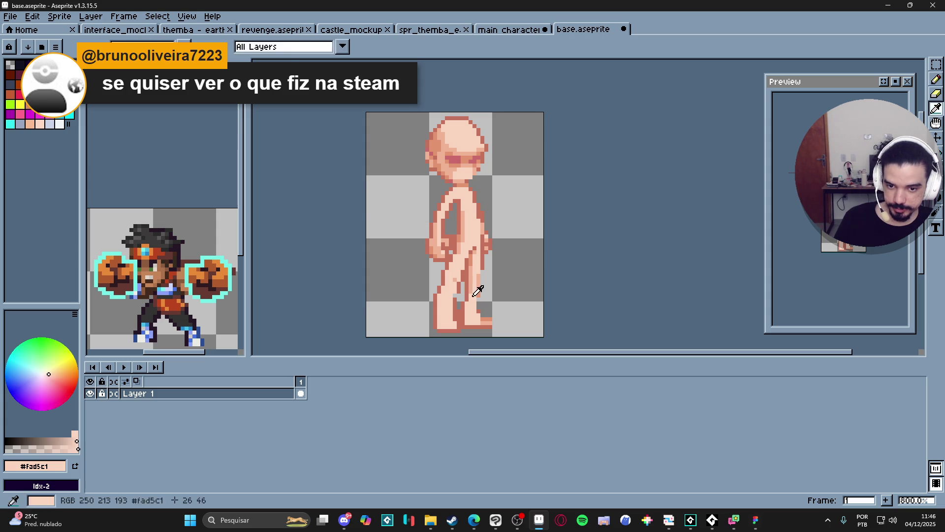
mouse_move(471, 295)
mouse_down()
mouse_move(470, 260)
mouse_move(472, 301)
mouse_up()
- Add a darker line and mid-tone shading down the leg, lighten the toes, then switch to Steam
key(b)
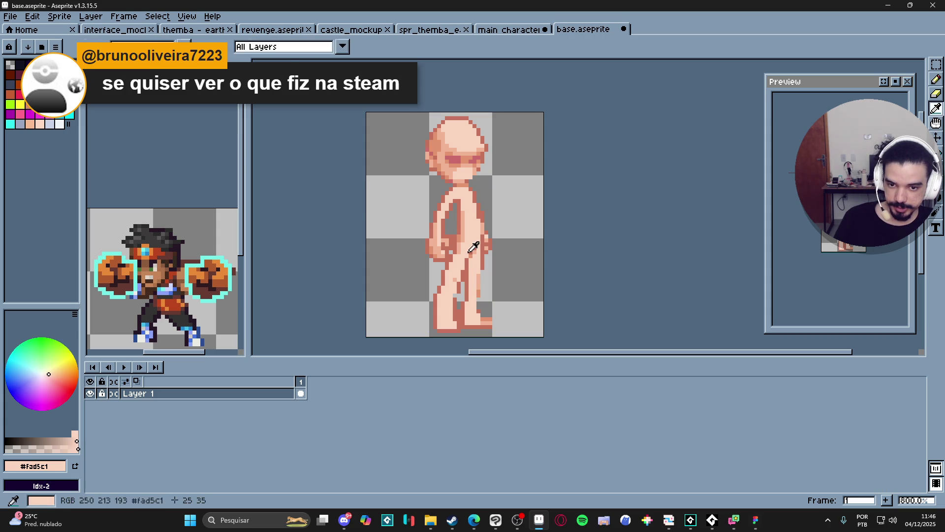
alt+click(470, 254)
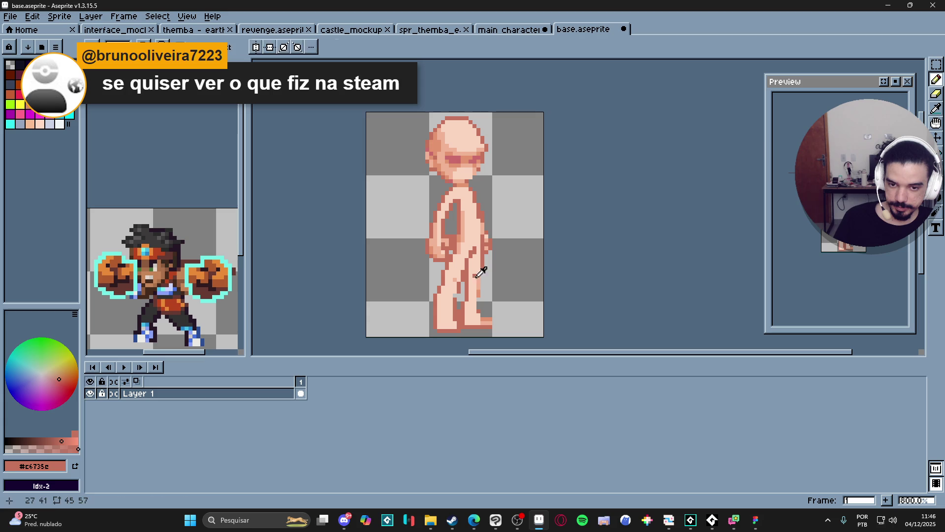
alt+click(470, 256)
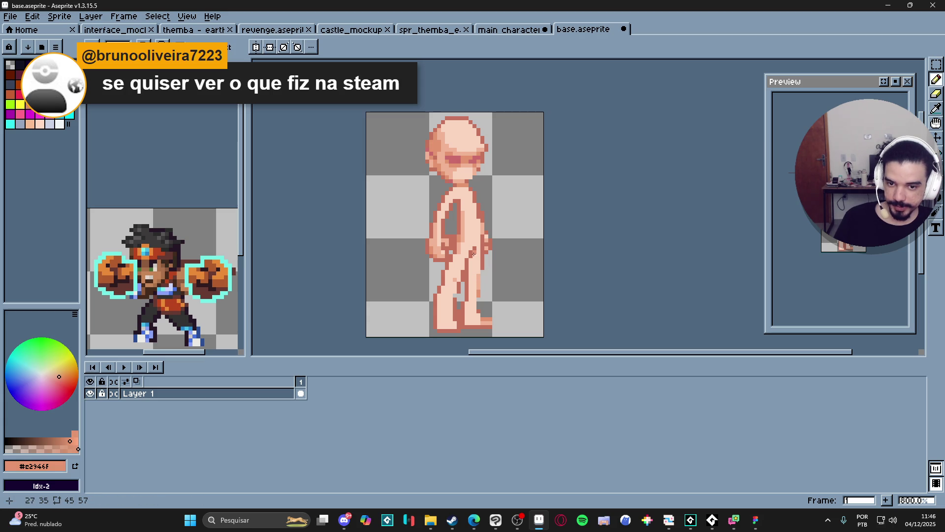
alt+click(482, 264)
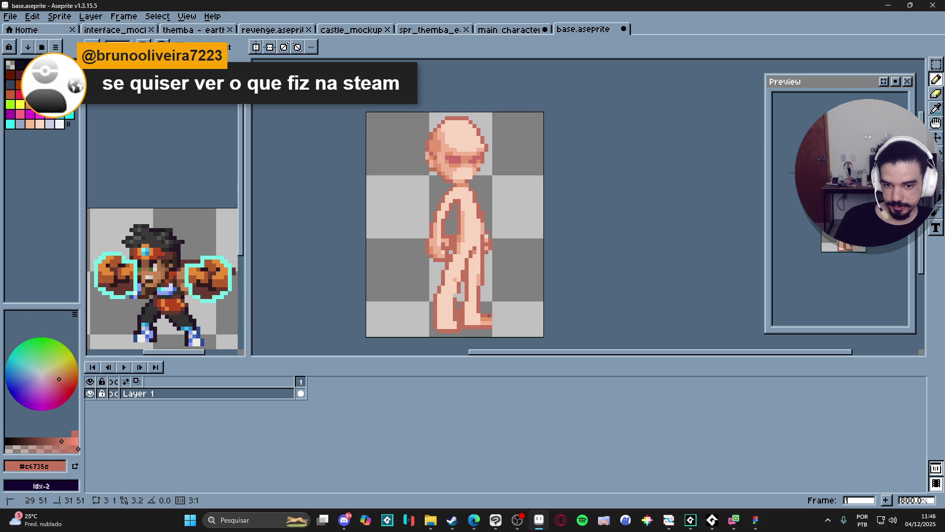
click(489, 321)
alt+click(481, 310)
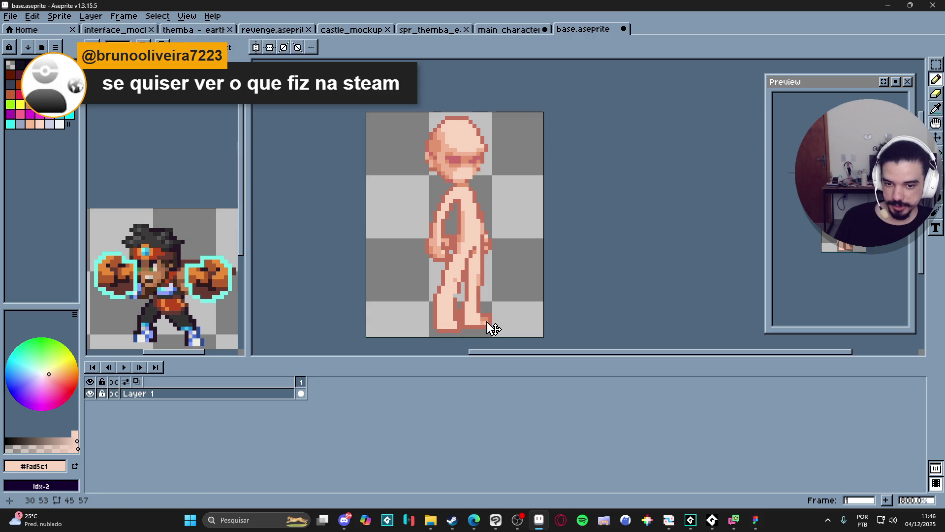
click(487, 319)
alt+click(487, 263)
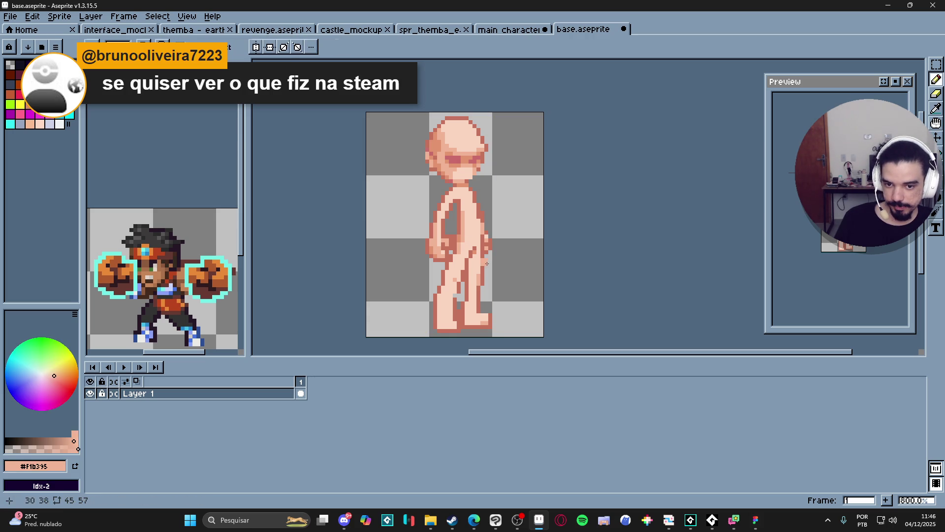
drag(476, 257, 477, 278)
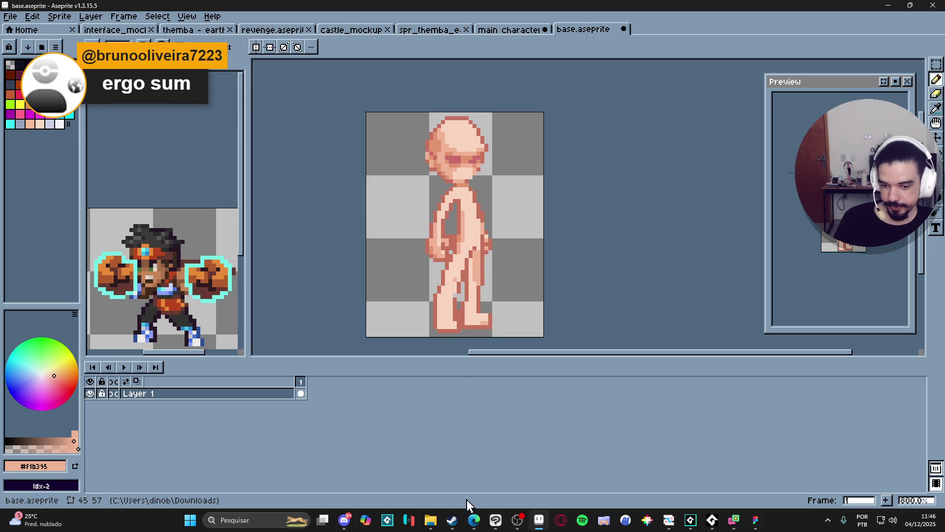
click(455, 515)
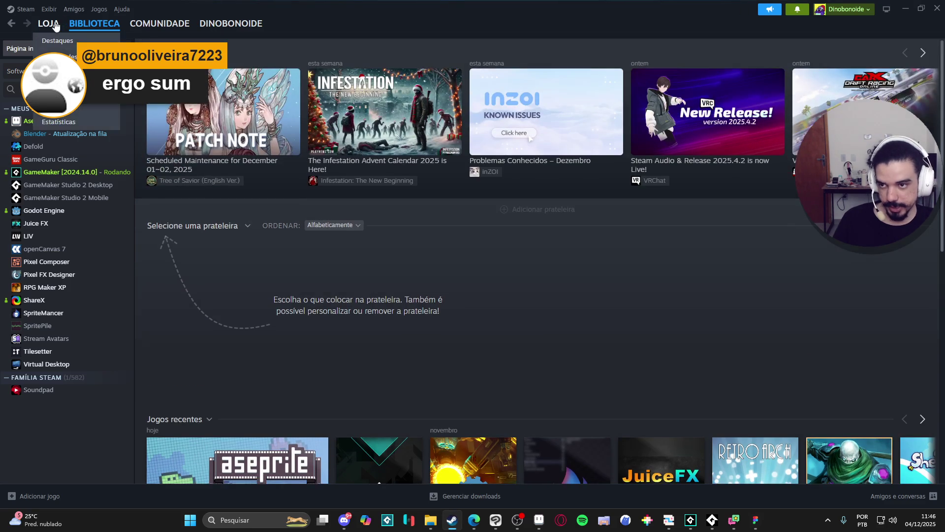
- Search the Steam store for 'ergo sum' and open the Ergo Sum page
click(48, 23)
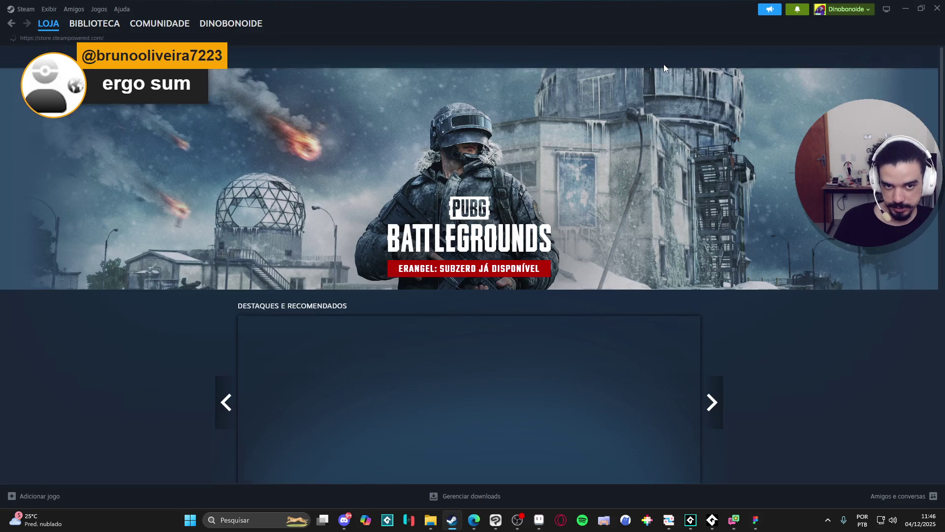
click(598, 55)
text(ergo sum)
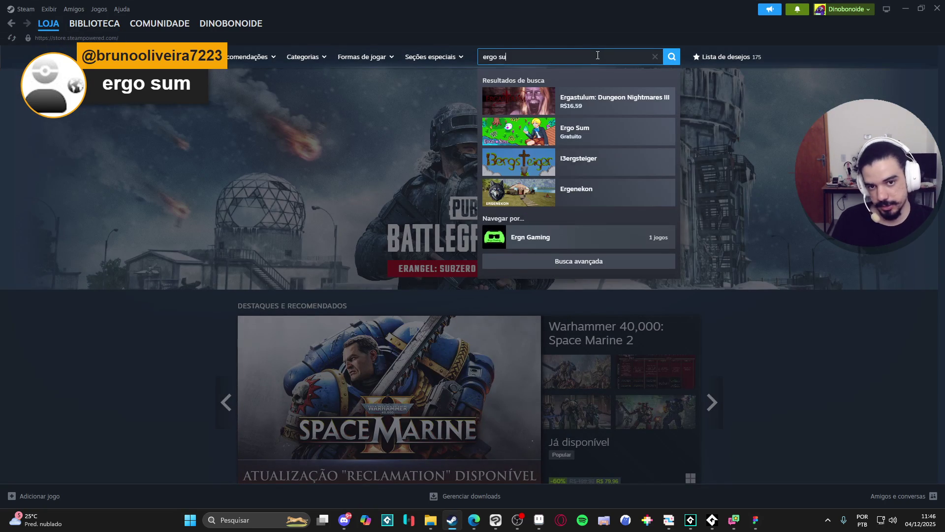
click(581, 101)
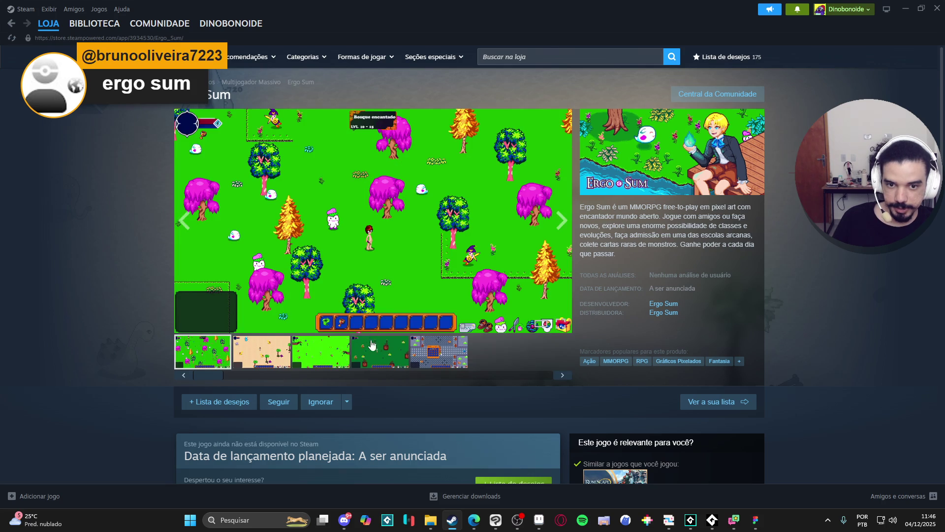
- View the Ergo Sum beach screenshot enlarged in the lightbox
click(394, 250)
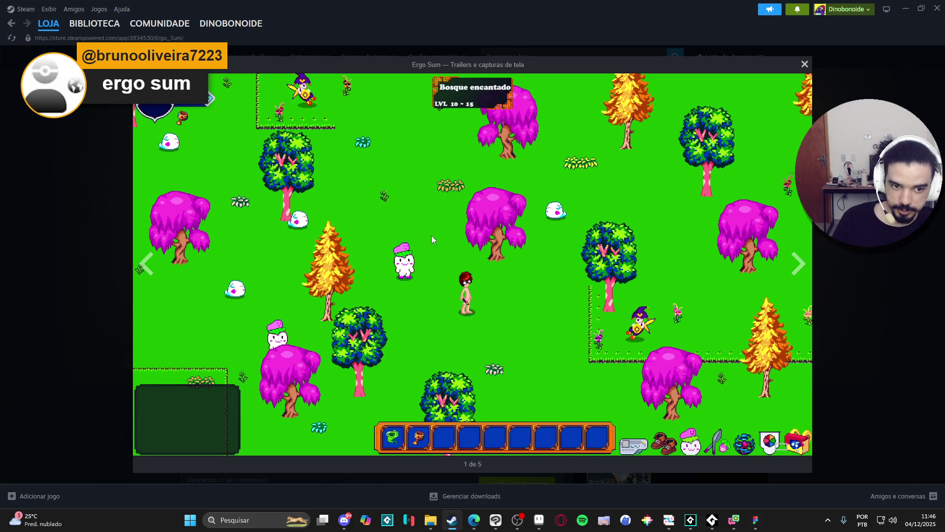
click(99, 237)
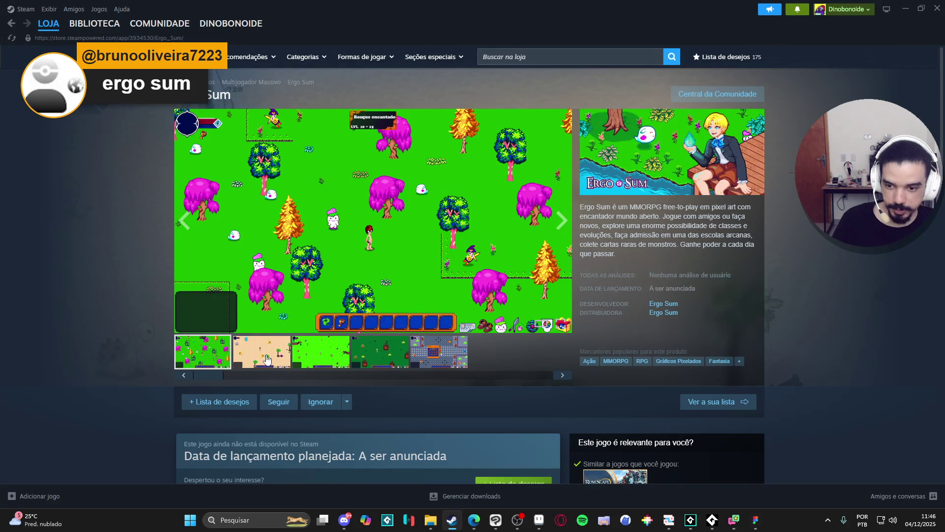
click(517, 320)
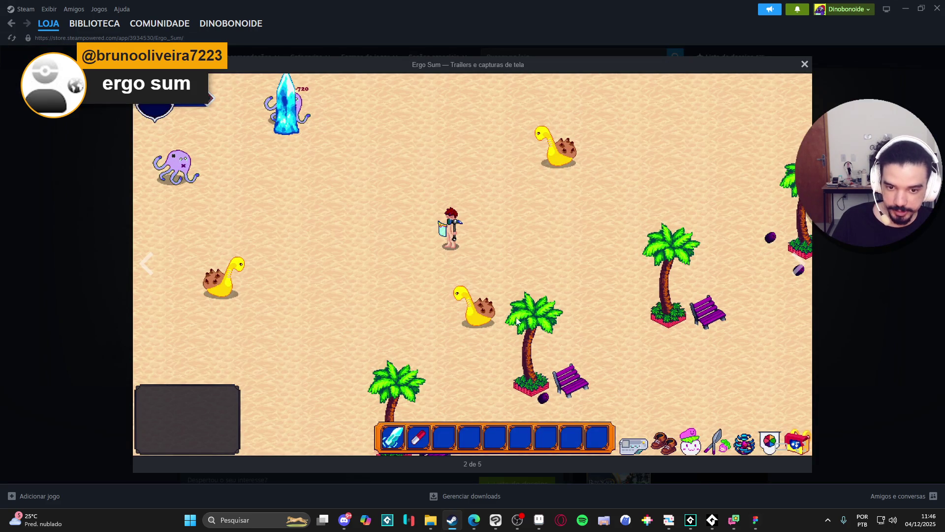
- Cycle through all five Ergo Sum screenshots twice, ending on the forest scene
click(795, 265)
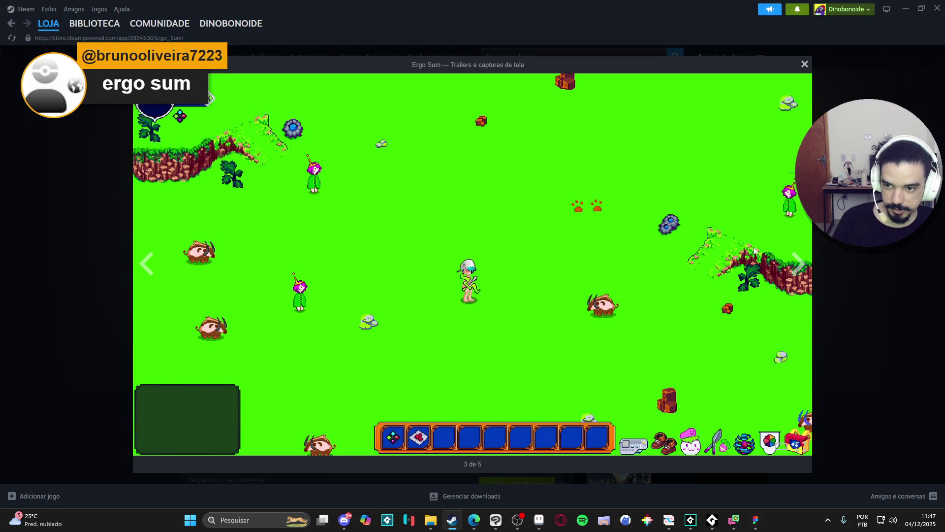
click(790, 260)
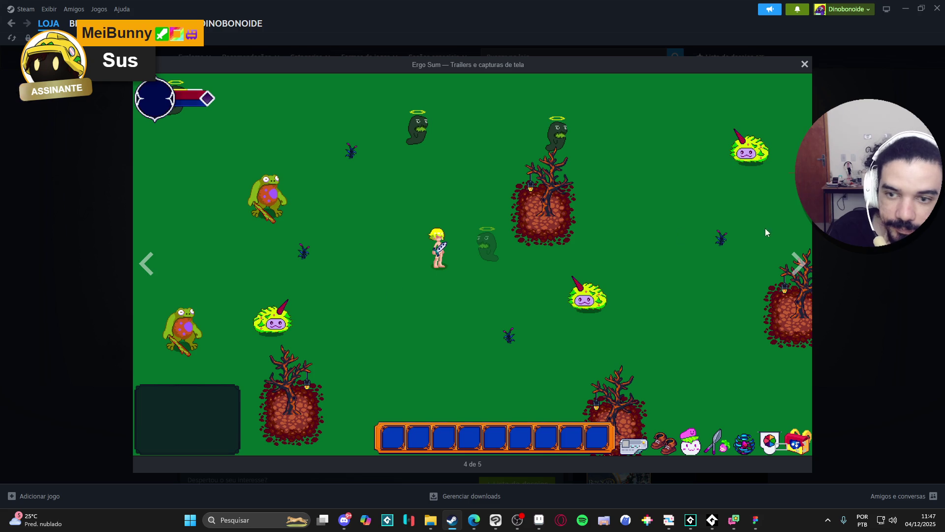
click(798, 265)
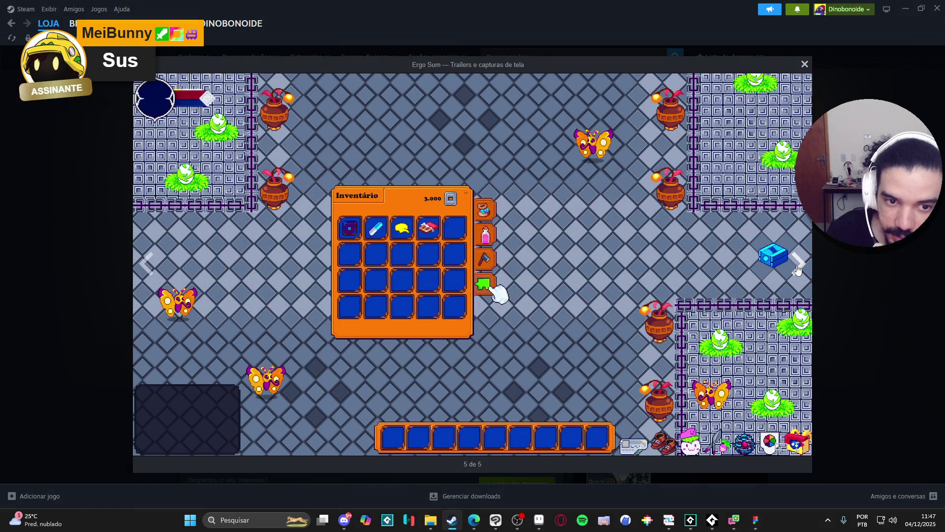
click(798, 266)
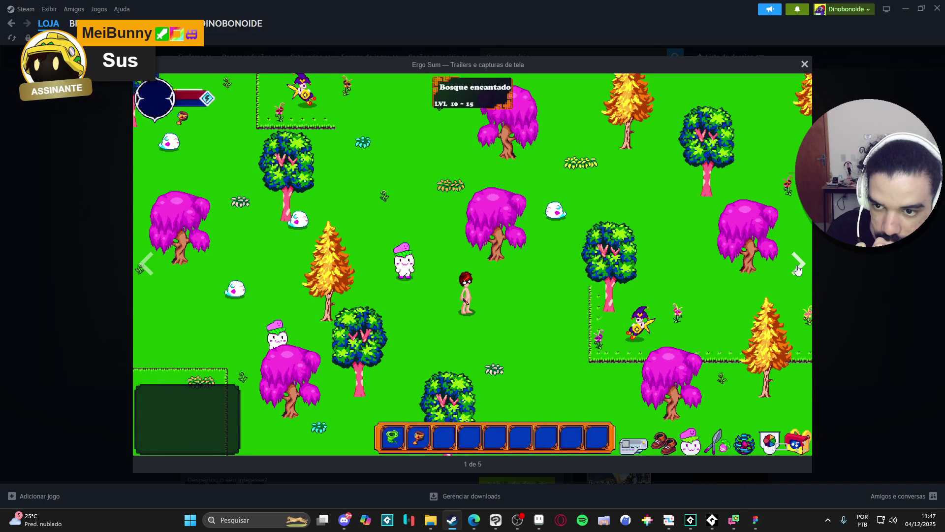
click(798, 269)
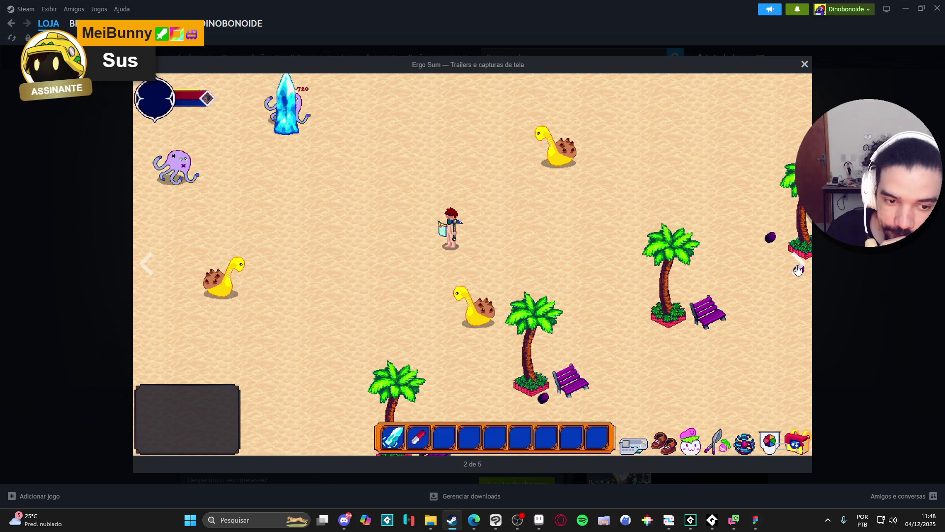
click(798, 270)
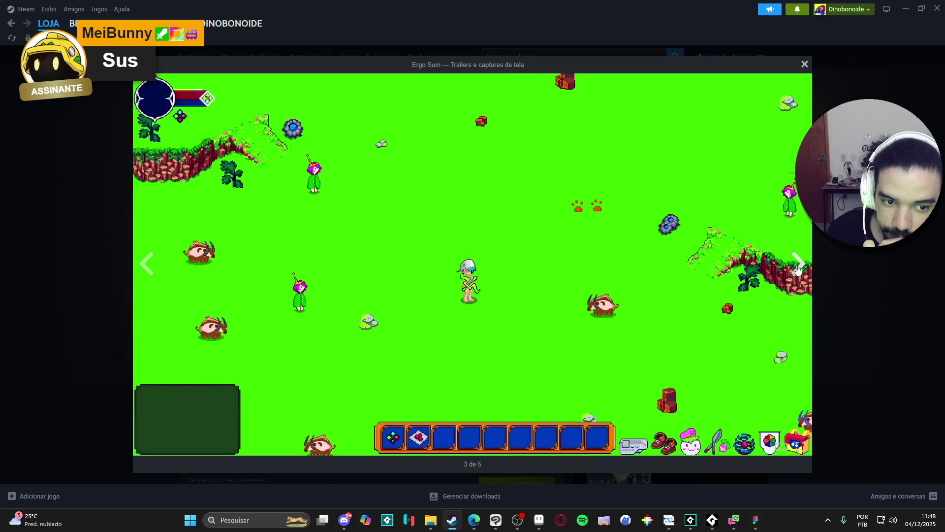
click(798, 270)
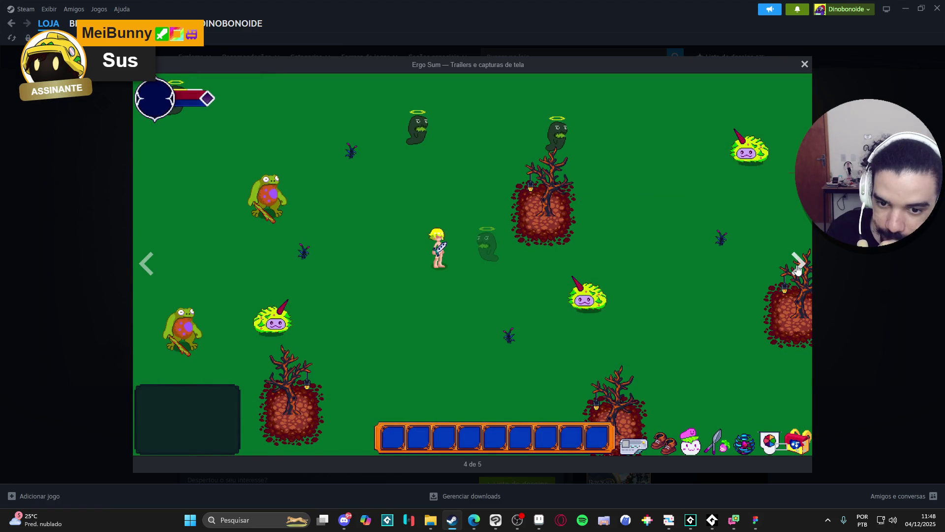
click(798, 270)
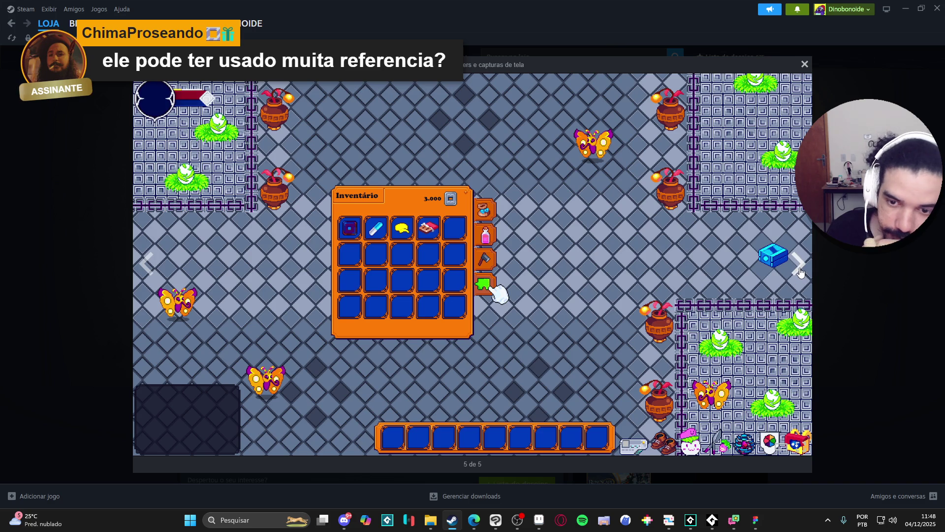
click(799, 270)
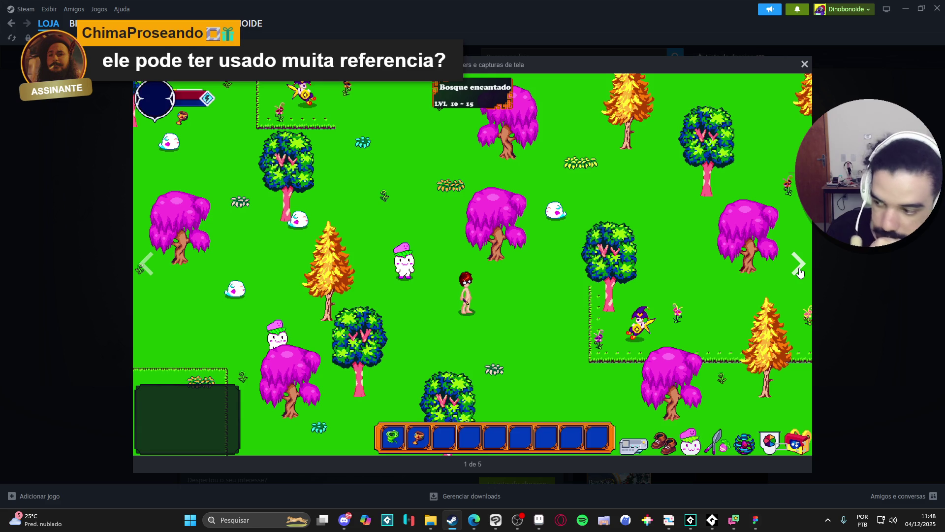
right_click(799, 270)
- Advance to screenshot 2 of 5 (beach), then to 3 of 5 (green field)
click(797, 269)
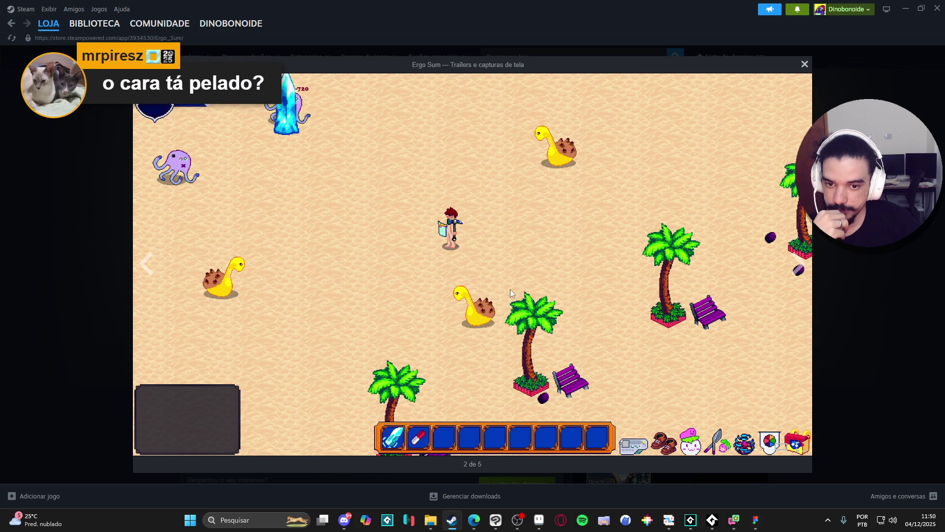
click(801, 264)
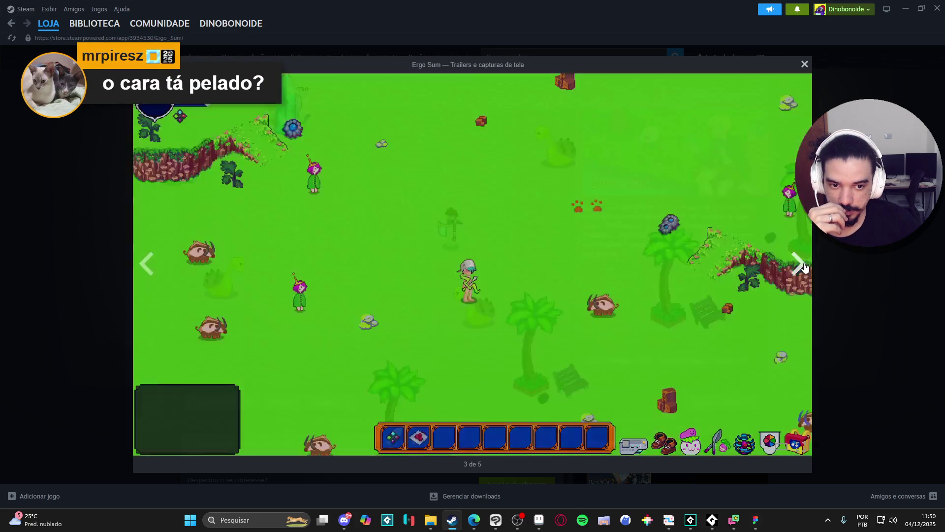